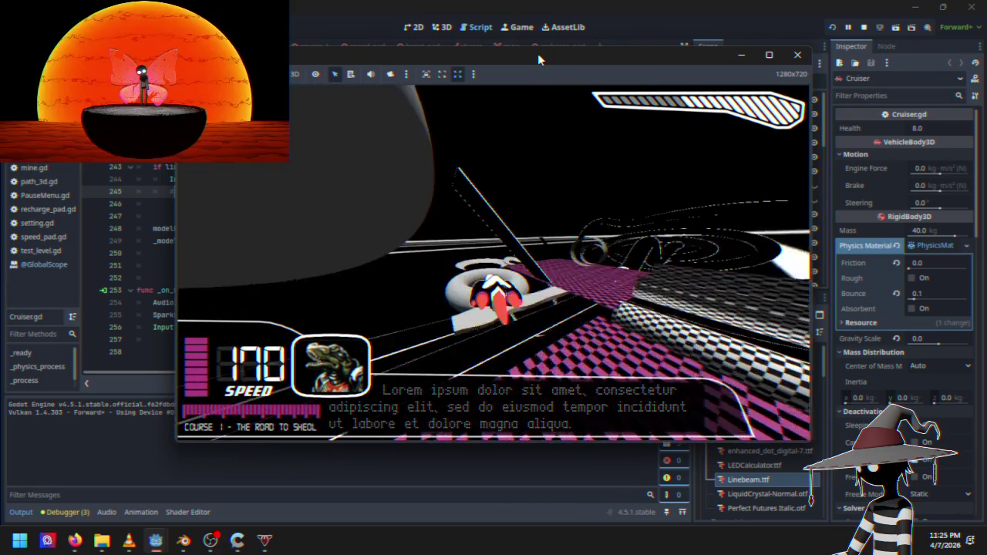
Pause the running game and quit it to get back to the Cruiser.gd script
{"action": "key", "text": "Escape"}
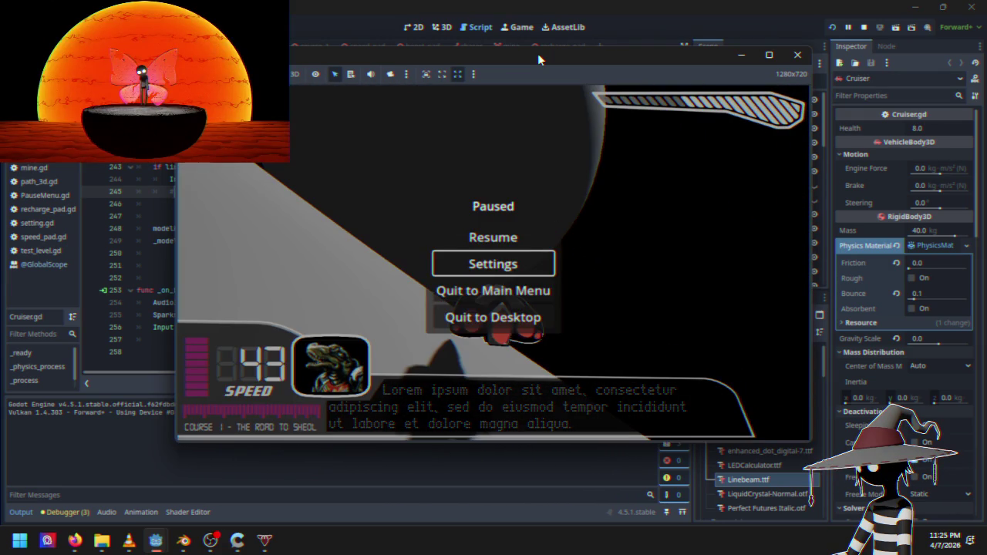
{"action": "key", "text": "Down"}
{"action": "key", "text": "Down"}
{"action": "key", "text": "Down"}
{"action": "key", "text": "Return"}
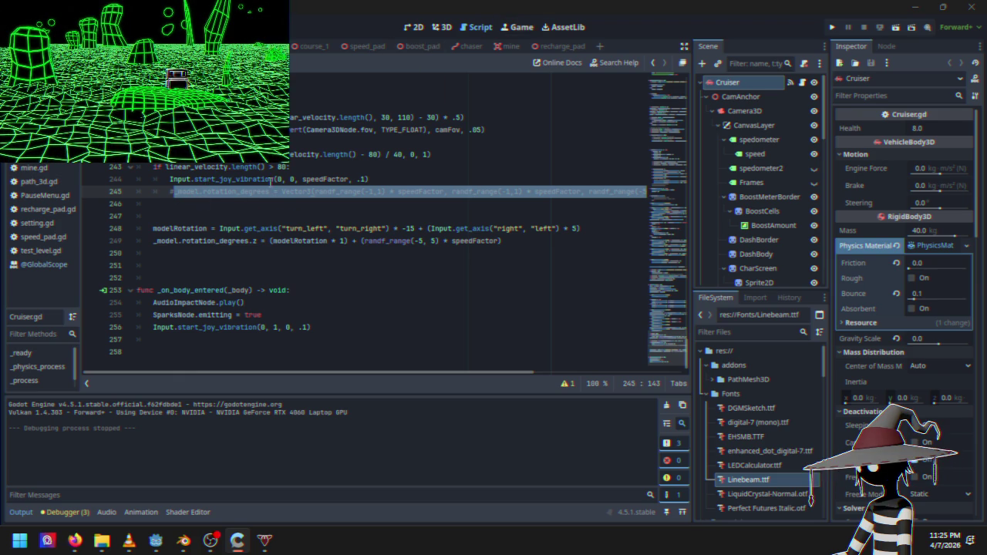
Uncomment the shake line 245 and indent the empty line 246 below it
{"action": "left_click", "coordinate": [224, 198]}
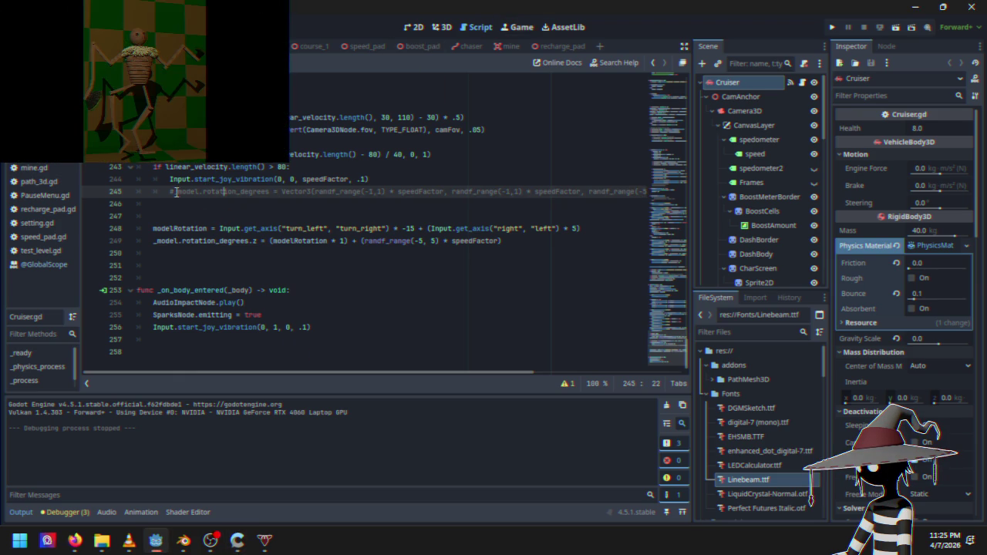
{"action": "key", "text": "BackSpace"}
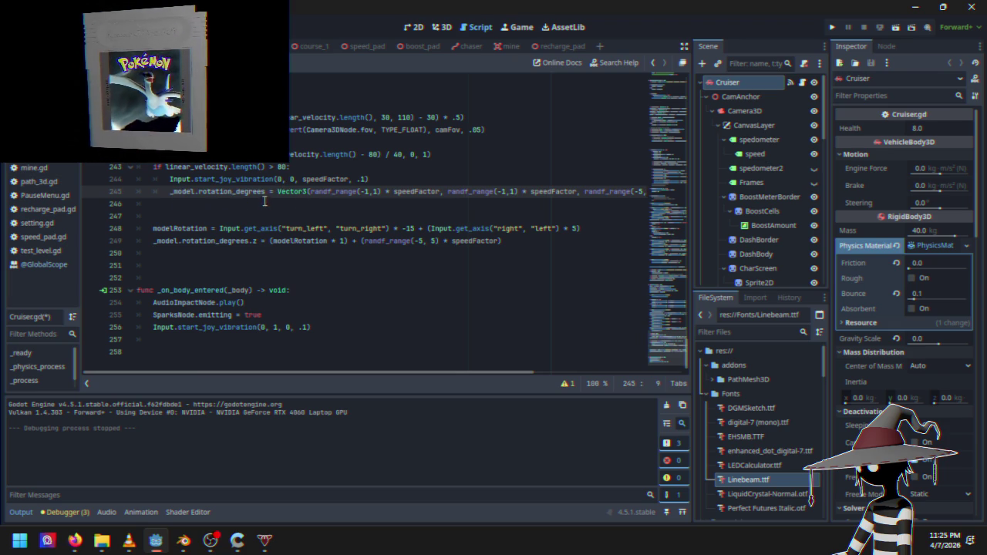
{"action": "left_click", "coordinate": [271, 199]}
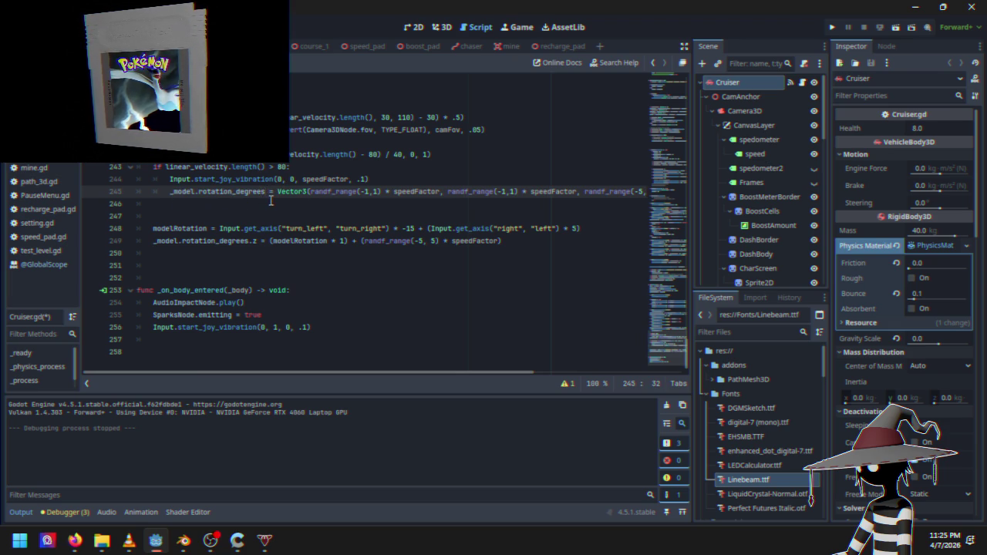
{"action": "type", "text": ".y"}
{"action": "left_click_drag", "start_coordinate": [170, 192], "coordinate": [281, 191]}
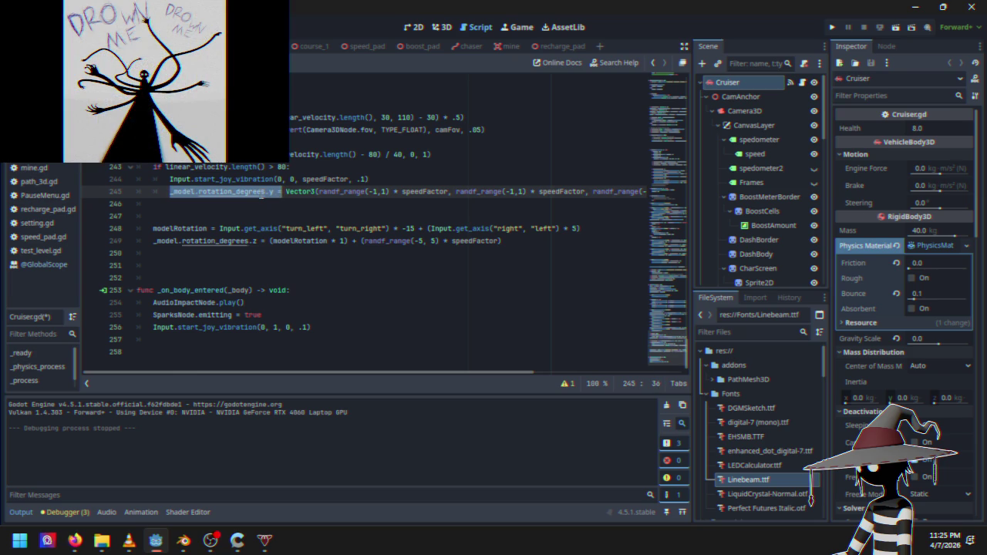
{"action": "left_click", "coordinate": [200, 203]}
{"action": "key", "text": "Tab"}
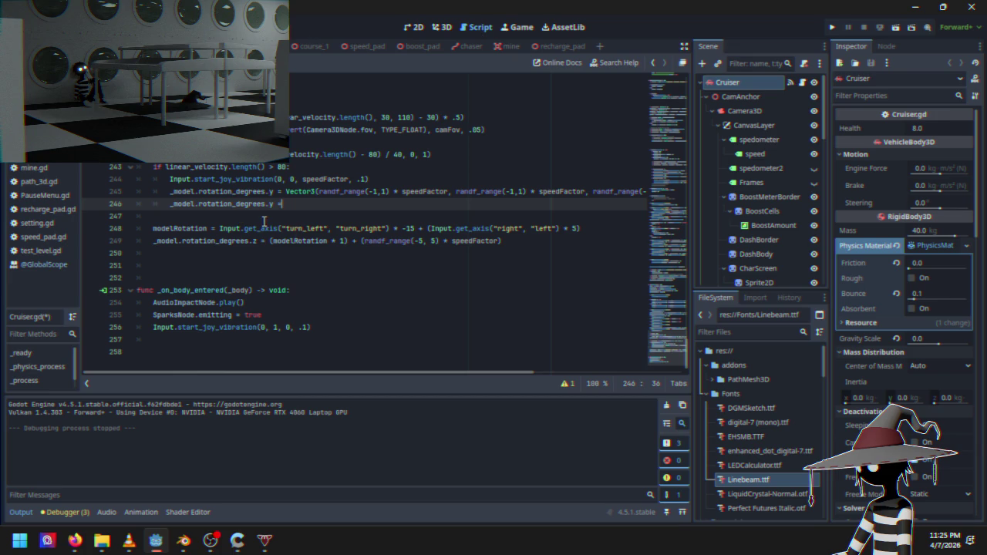
Make line 245 assign rotation_degrees.x and drop its Vector3( wrapper
{"action": "left_click", "coordinate": [274, 192]}
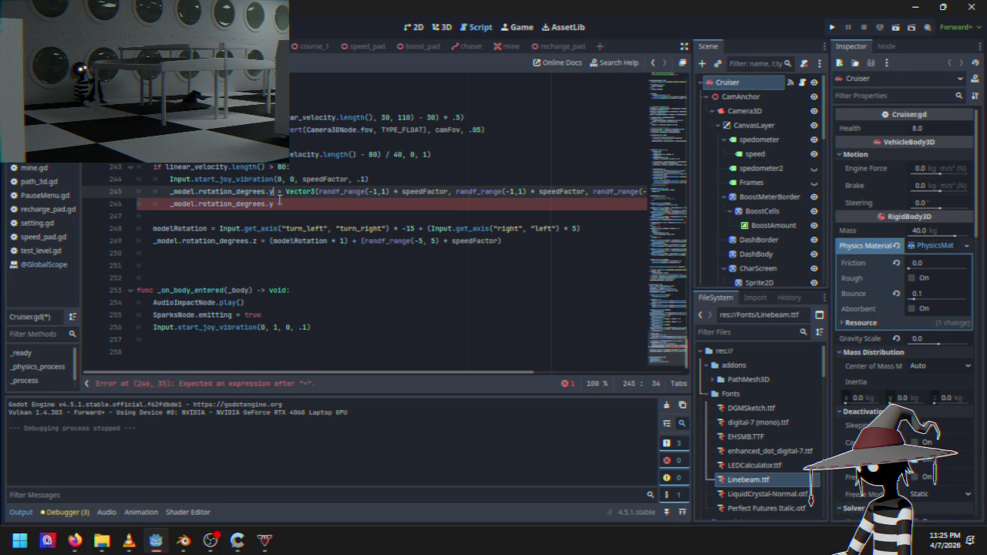
{"action": "key", "text": "BackSpace"}
{"action": "type", "text": "x"}
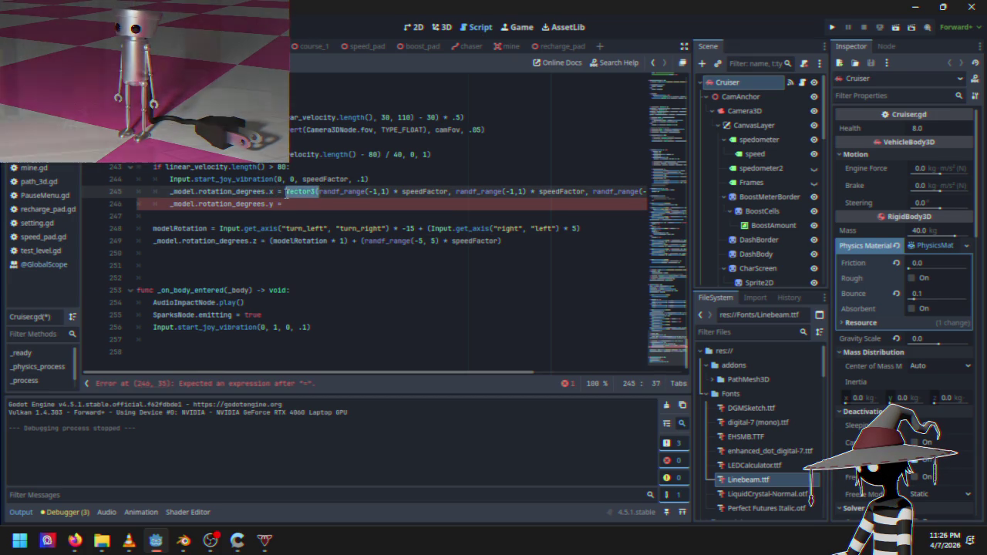
{"action": "key", "text": "Delete"}
{"action": "key", "text": "Delete"}
{"action": "key", "text": "Delete"}
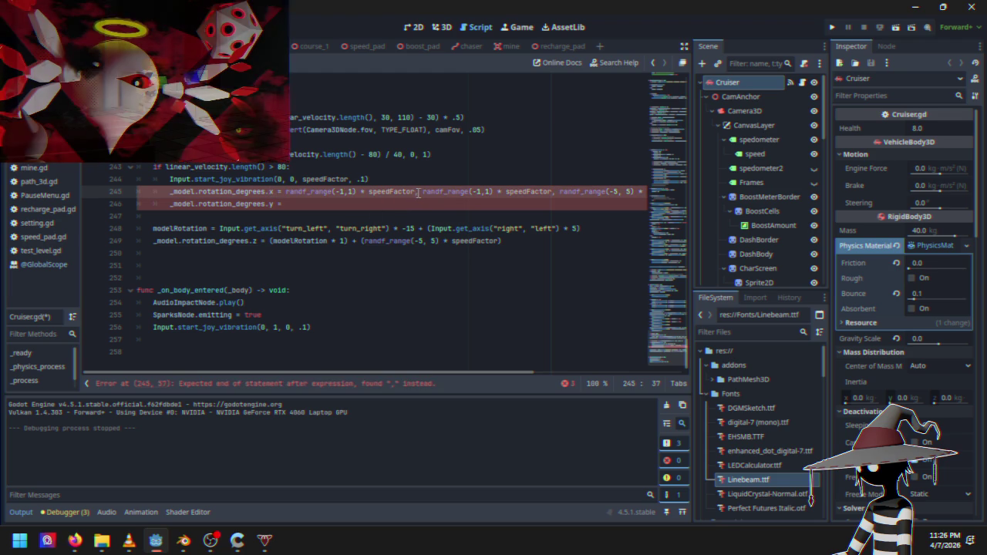
Move the second randf_range(-1,1) * speedFactor term onto line 246 as the y rotation
{"action": "left_click", "coordinate": [416, 191]}
{"action": "key", "text": "BackSpace"}
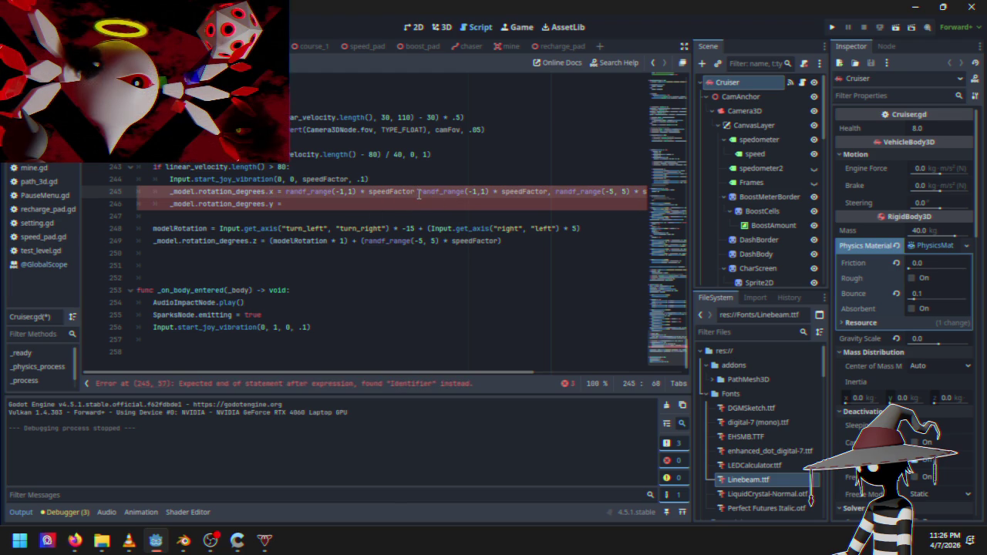
{"action": "left_click_drag", "start_coordinate": [440, 192], "coordinate": [550, 193]}
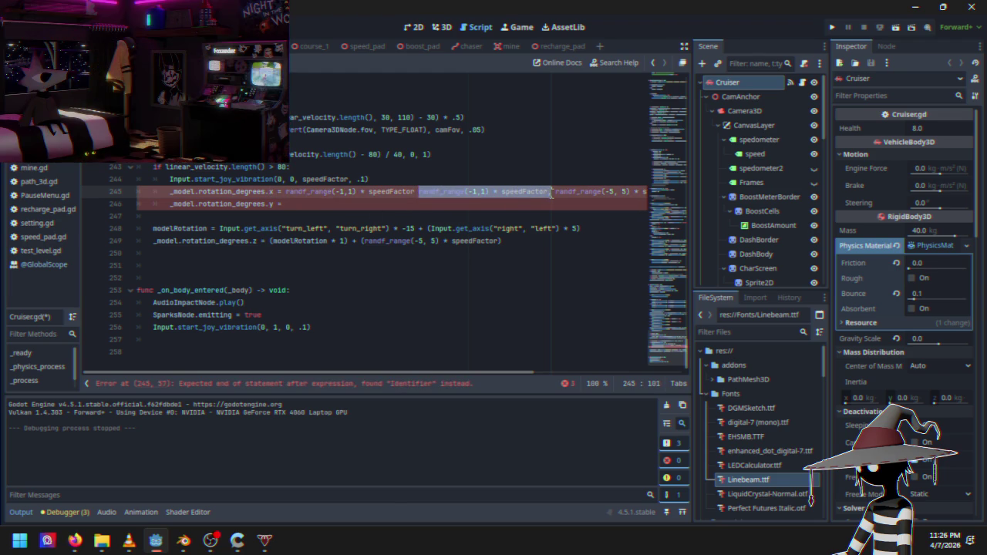
{"action": "key", "text": "ctrl+x"}
{"action": "left_click", "coordinate": [385, 205]}
{"action": "key", "text": "ctrl+v"}
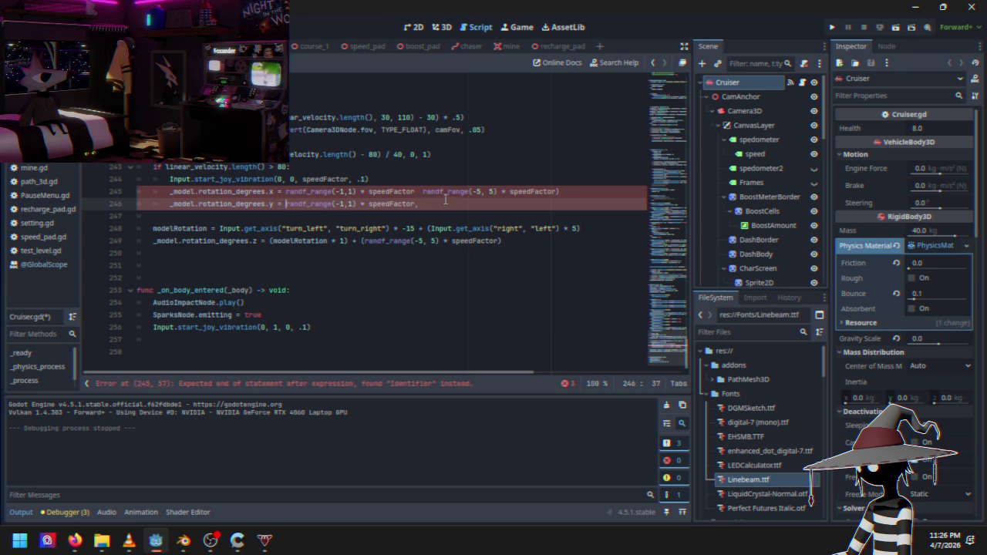
{"action": "key", "text": "ctrl+space"}
Delete the leftover z shake term and trailing comma, then run the project
{"action": "left_click_drag", "start_coordinate": [425, 193], "coordinate": [569, 192]}
{"action": "key", "text": "ctrl+x"}
{"action": "left_click", "coordinate": [419, 203]}
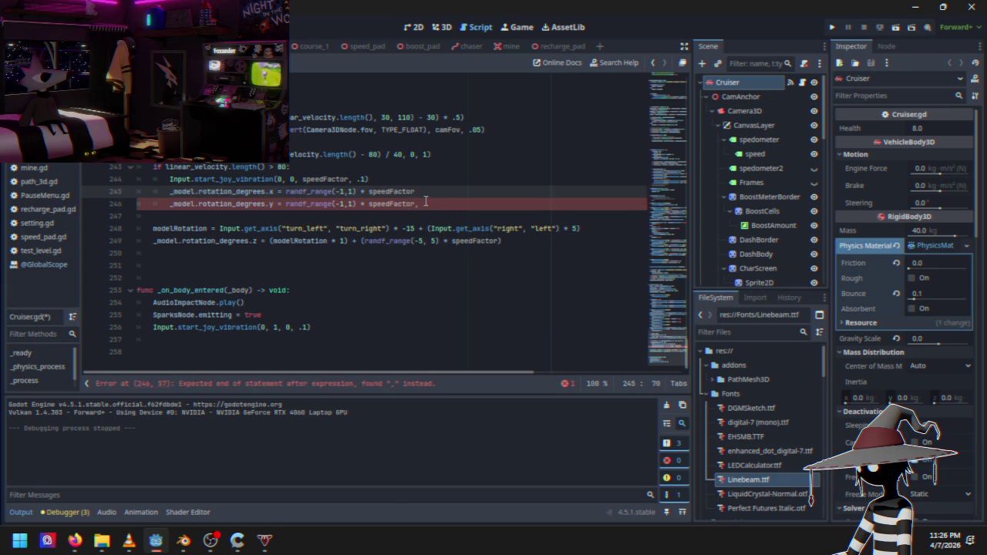
{"action": "left_click", "coordinate": [427, 209]}
{"action": "key", "text": "BackSpace"}
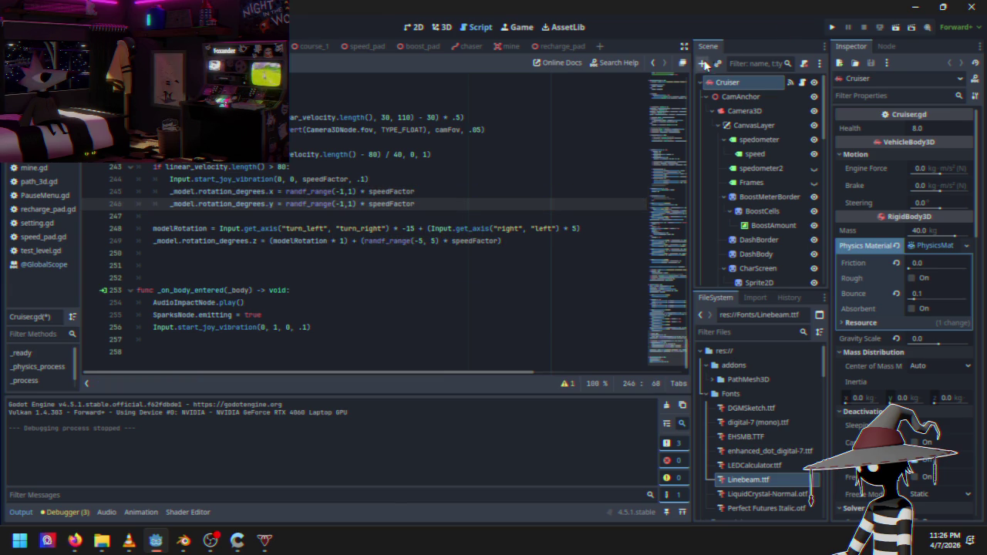
{"action": "left_click", "coordinate": [833, 27]}
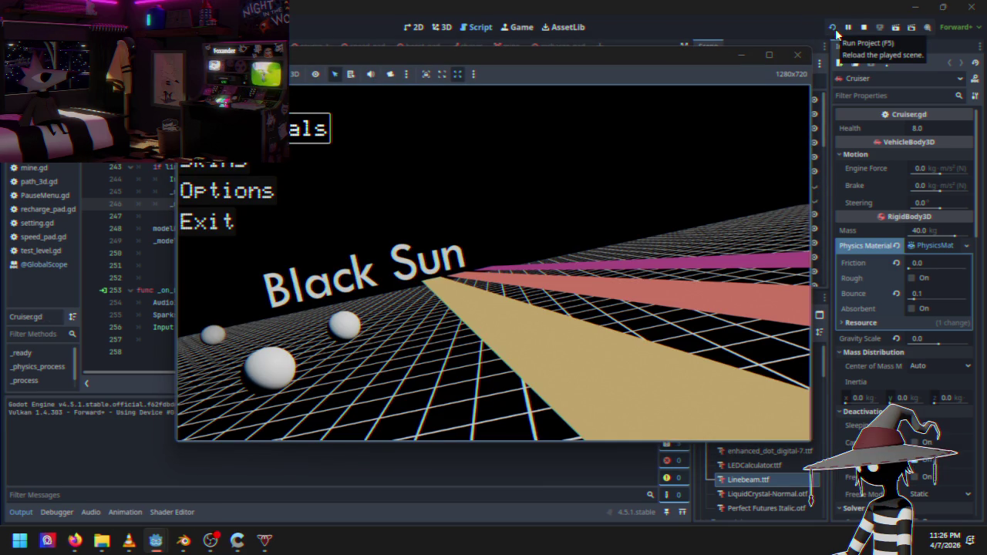
{"action": "key", "text": "Return"}
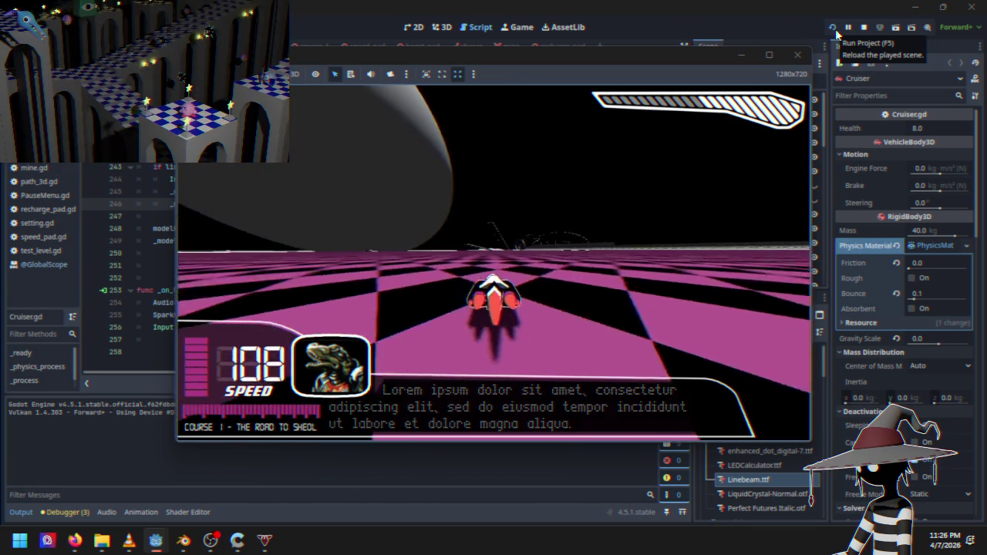
{"action": "key", "text": "Escape"}
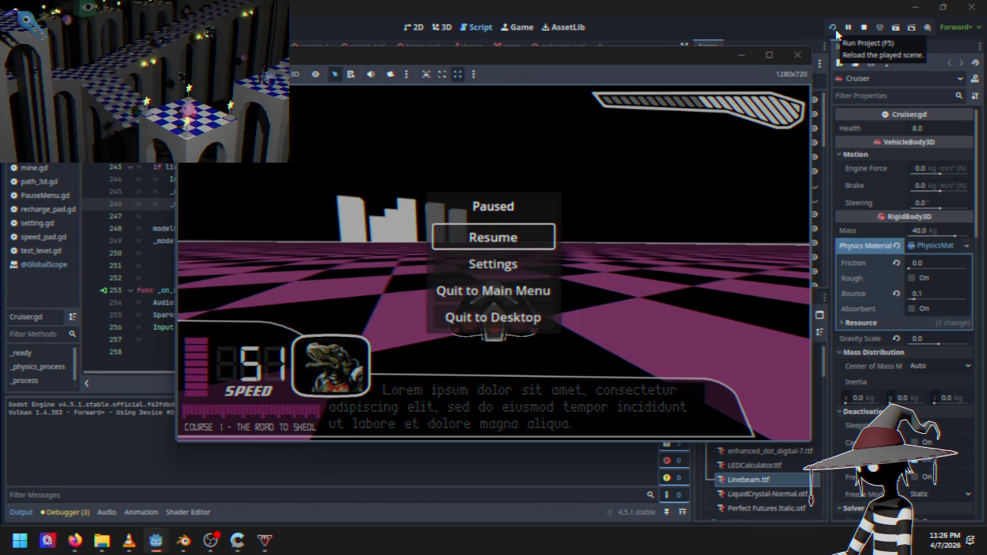
{"action": "key", "text": "Down"}
{"action": "key", "text": "Down"}
{"action": "key", "text": "Down"}
{"action": "key", "text": "Return"}
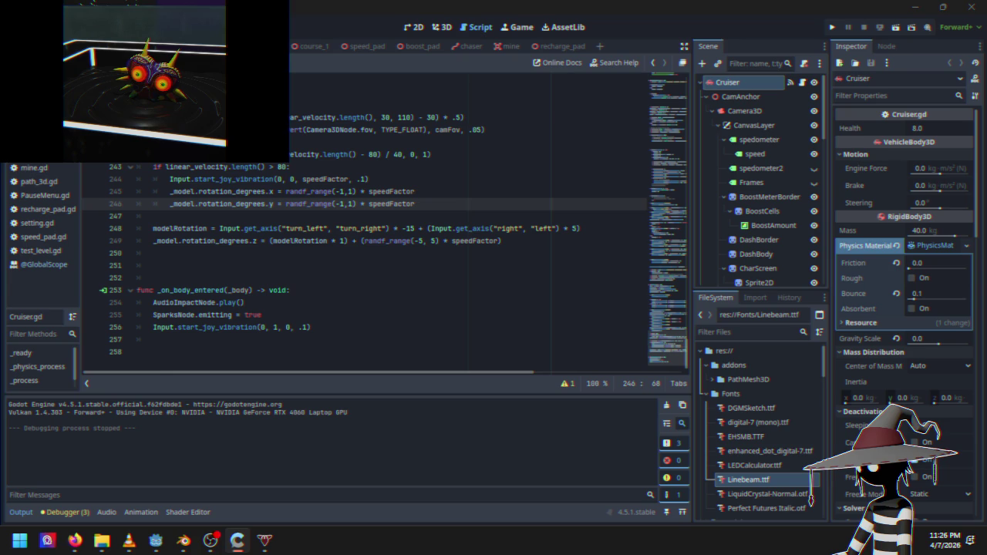
{"action": "key", "text": "alt+Tab"}
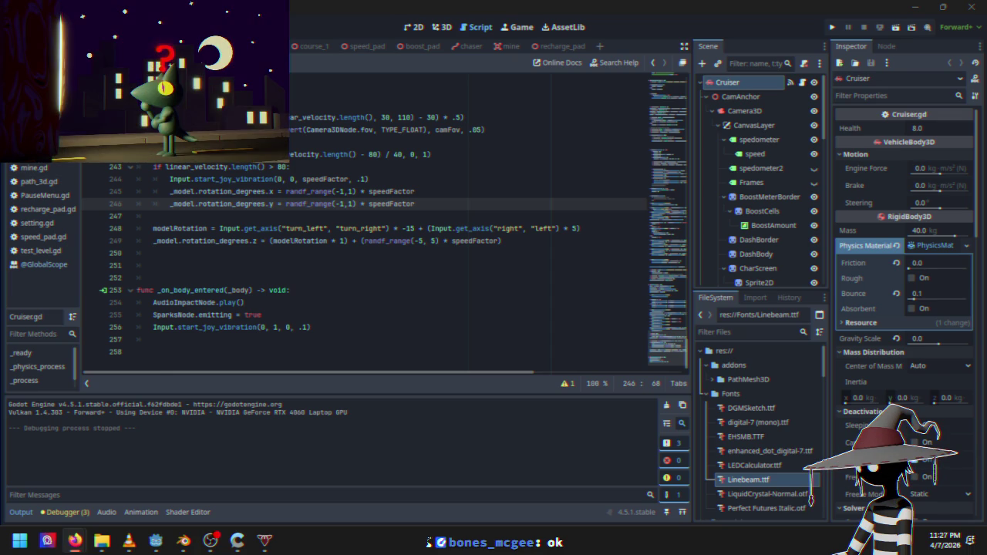
{"action": "mouse_move", "coordinate": [667, 348]}
{"action": "left_mouse_down"}
{"action": "mouse_move", "coordinate": [689, 157]}
{"action": "mouse_move", "coordinate": [683, 233]}
{"action": "left_mouse_up"}
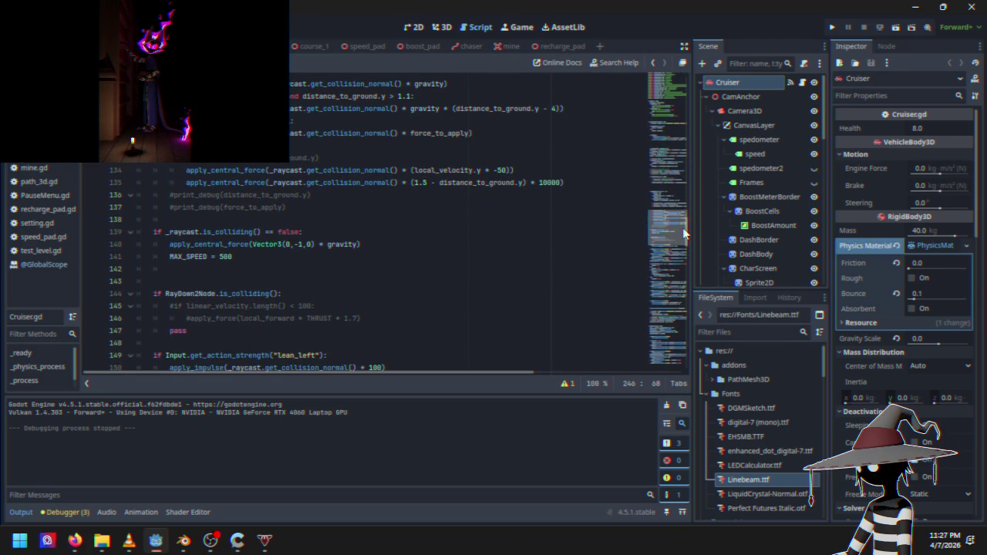
Scroll Cruiser.gd to the hover-height and ground-distance force code around lines 117–136
{"action": "left_click_drag", "start_coordinate": [683, 233], "coordinate": [679, 215]}
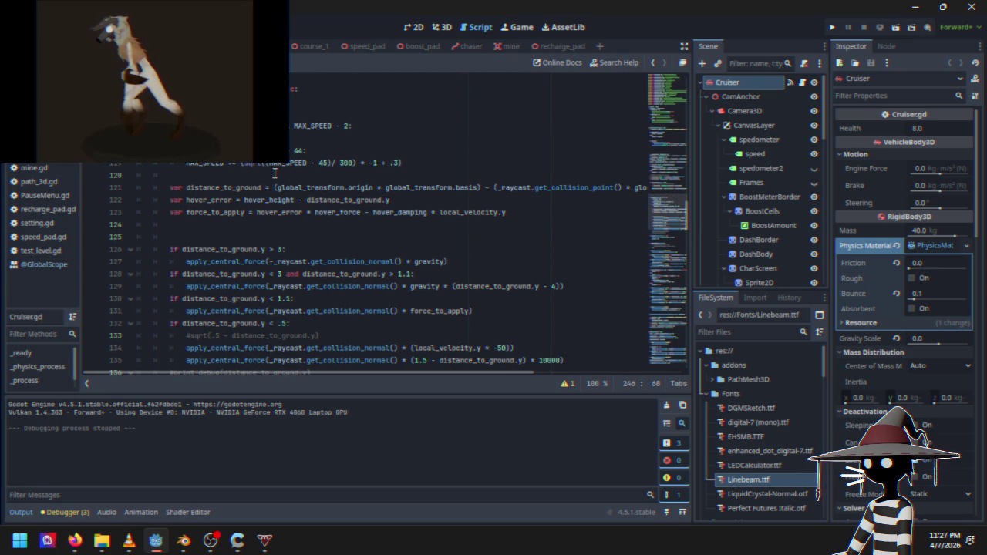
{"action": "mouse_move", "coordinate": [271, 173]}
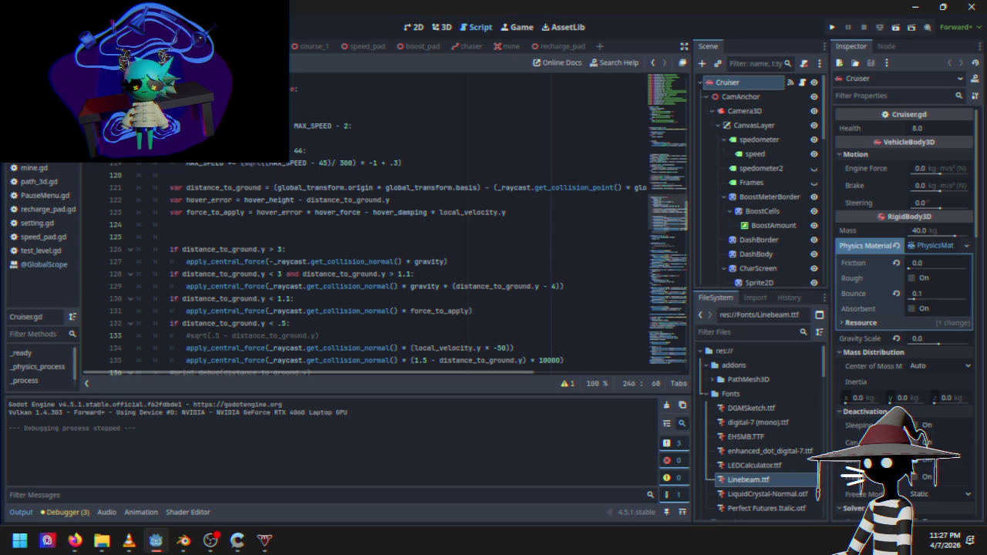
{"action": "left_click", "coordinate": [75, 540]}
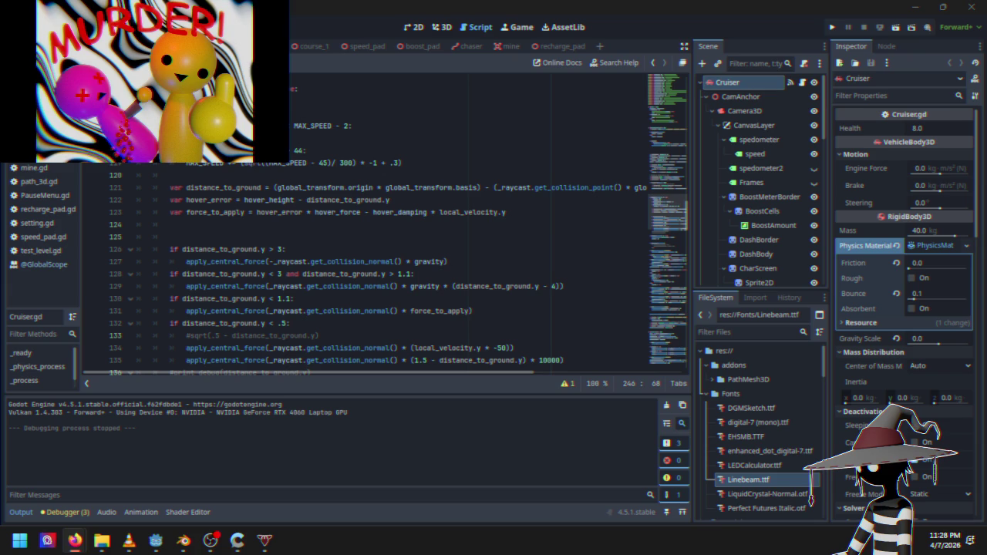
{"action": "left_click", "coordinate": [444, 261]}
{"action": "scroll", "coordinate": [213, 261], "scroll_direction": "down", "scroll_amount": 1}
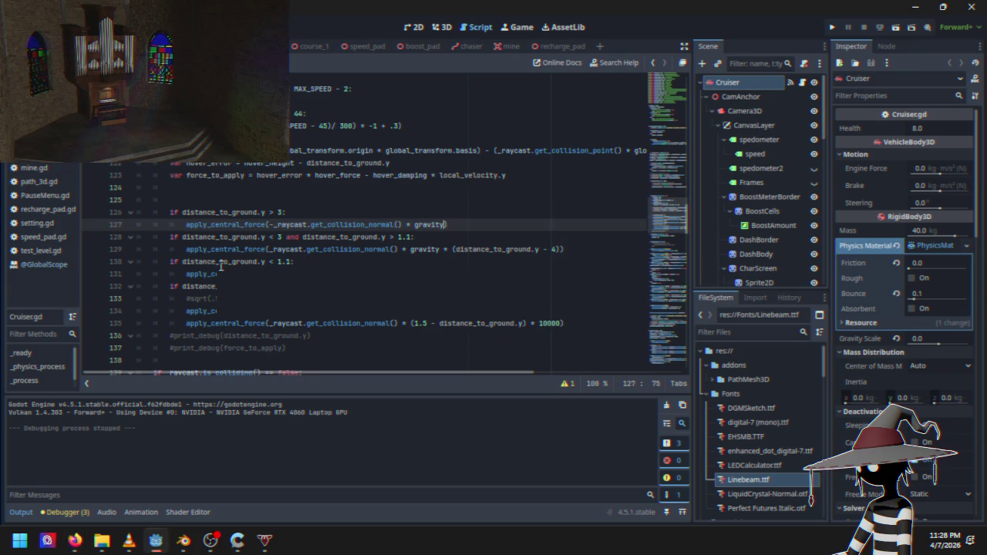
{"action": "left_click", "coordinate": [333, 258]}
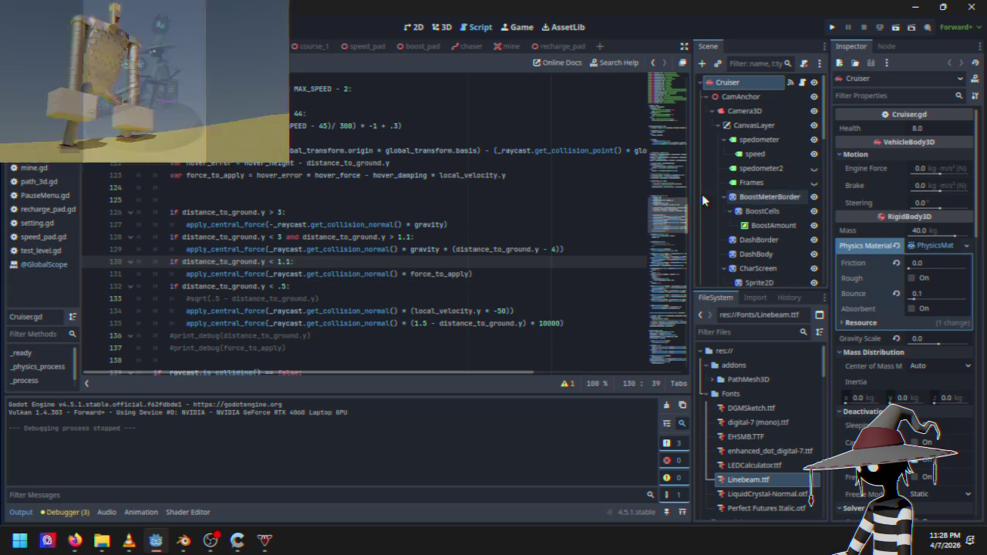
{"action": "scroll", "coordinate": [310, 301], "scroll_direction": "up", "scroll_amount": 20}
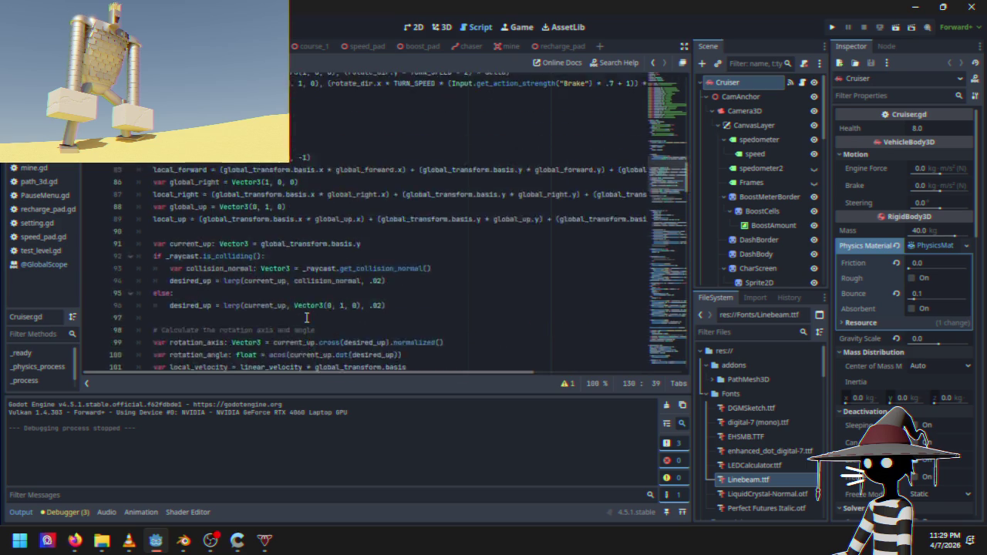
{"action": "scroll", "coordinate": [307, 319], "scroll_direction": "up", "scroll_amount": 9}
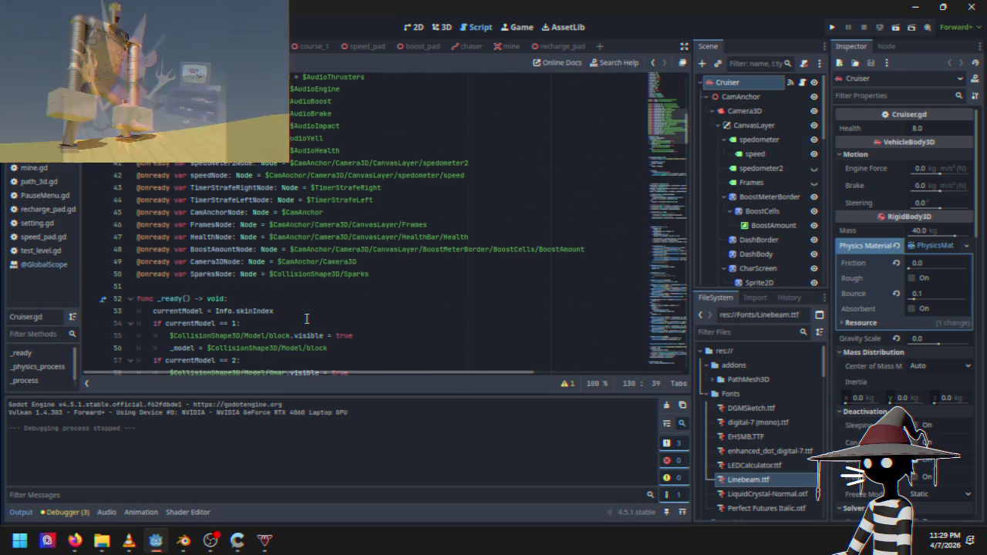
{"action": "scroll", "coordinate": [307, 318], "scroll_direction": "down", "scroll_amount": 2}
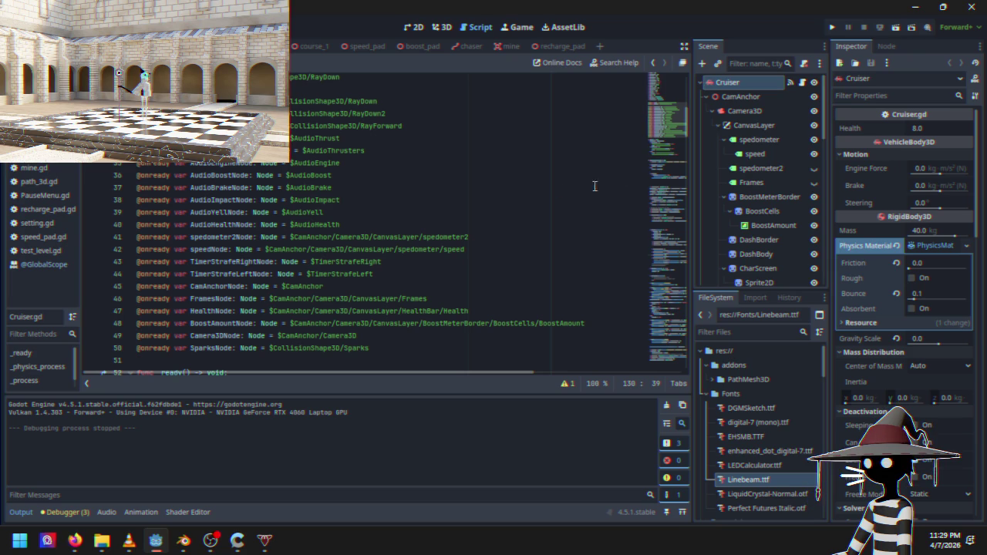
{"action": "scroll", "coordinate": [355, 186], "scroll_direction": "down", "scroll_amount": 2}
{"action": "left_click", "coordinate": [403, 170]}
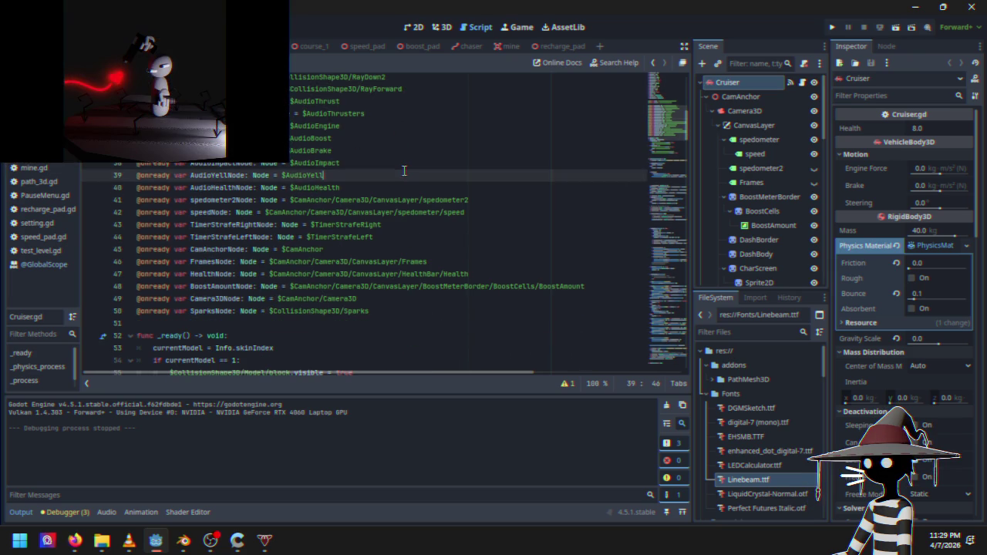
Search the script for 'raydown' and step through the RayDown matches to line 72
{"action": "key", "text": "ctrl+f"}
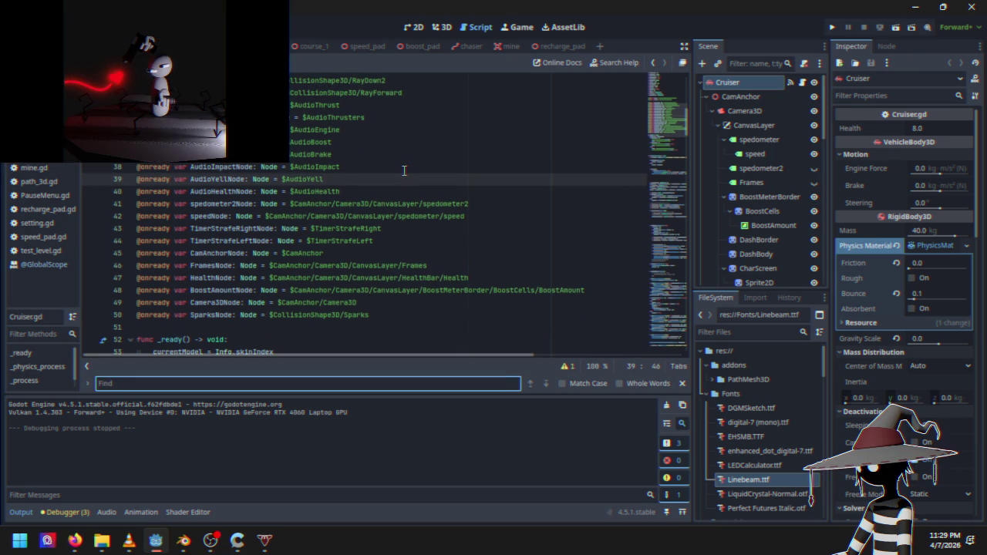
{"action": "type", "text": "raydown"}
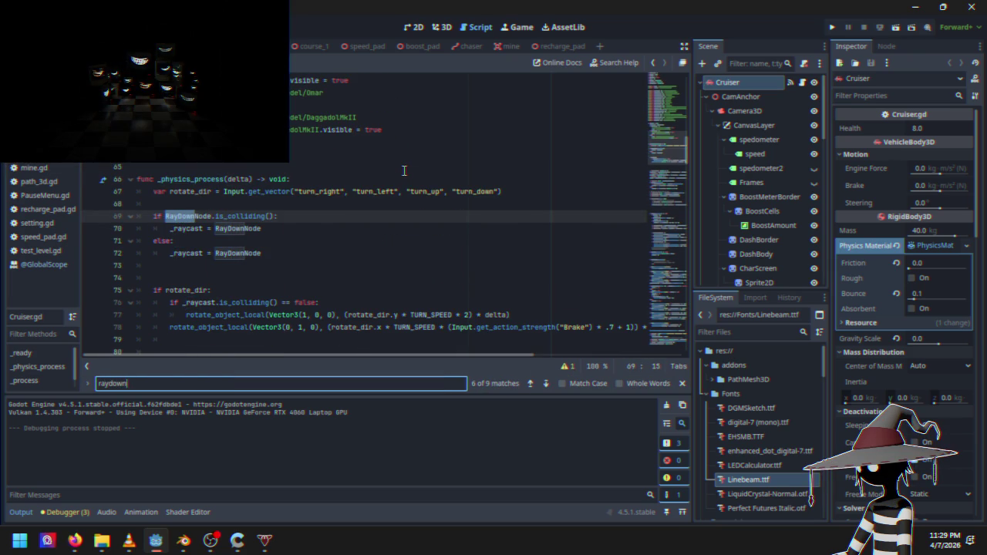
{"action": "left_click", "coordinate": [530, 383]}
{"action": "left_click", "coordinate": [530, 383]}
{"action": "left_click", "coordinate": [529, 383]}
{"action": "left_click", "coordinate": [530, 383]}
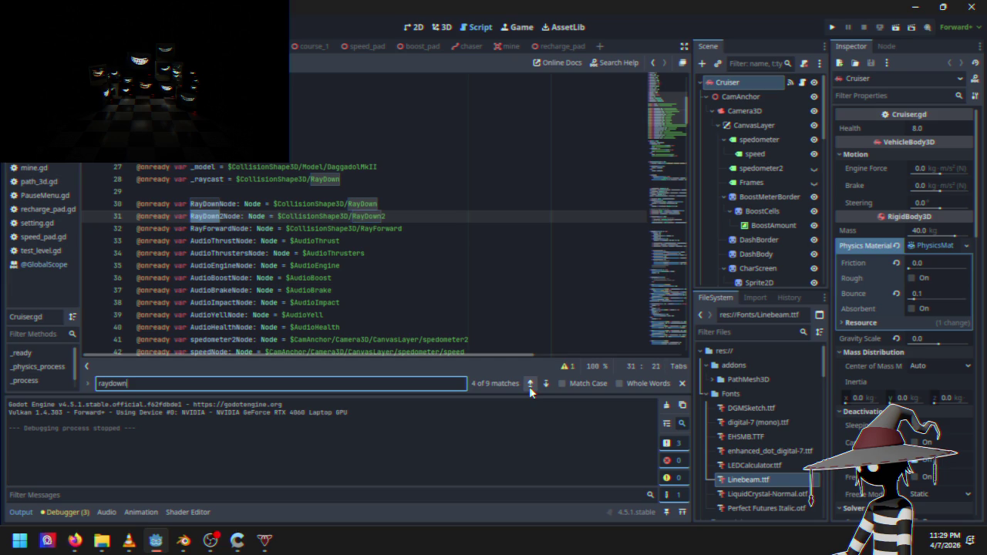
{"action": "left_click", "coordinate": [545, 383]}
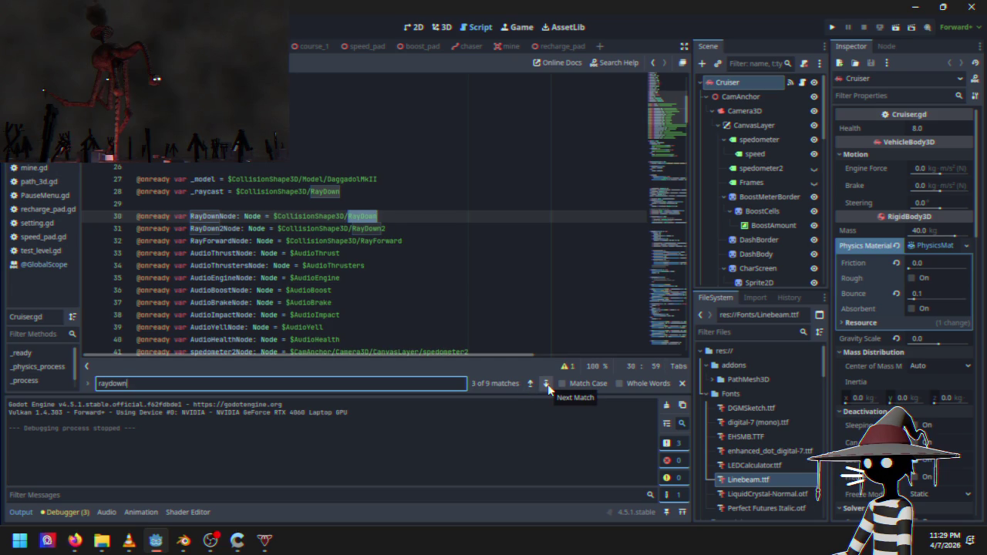
{"action": "left_click", "coordinate": [546, 384]}
{"action": "left_click", "coordinate": [546, 383]}
{"action": "left_click", "coordinate": [545, 383]}
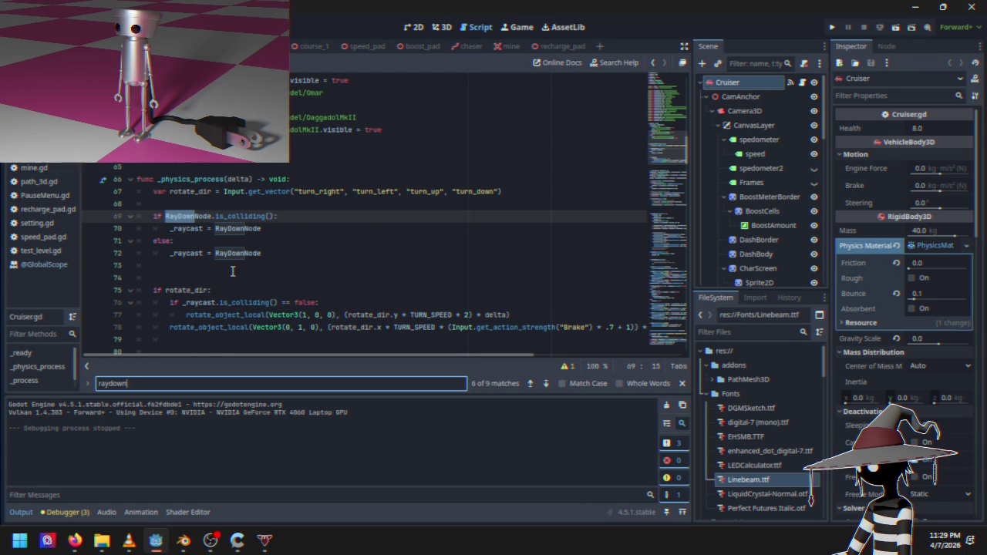
{"action": "scroll", "coordinate": [285, 260], "scroll_direction": "up", "scroll_amount": 12}
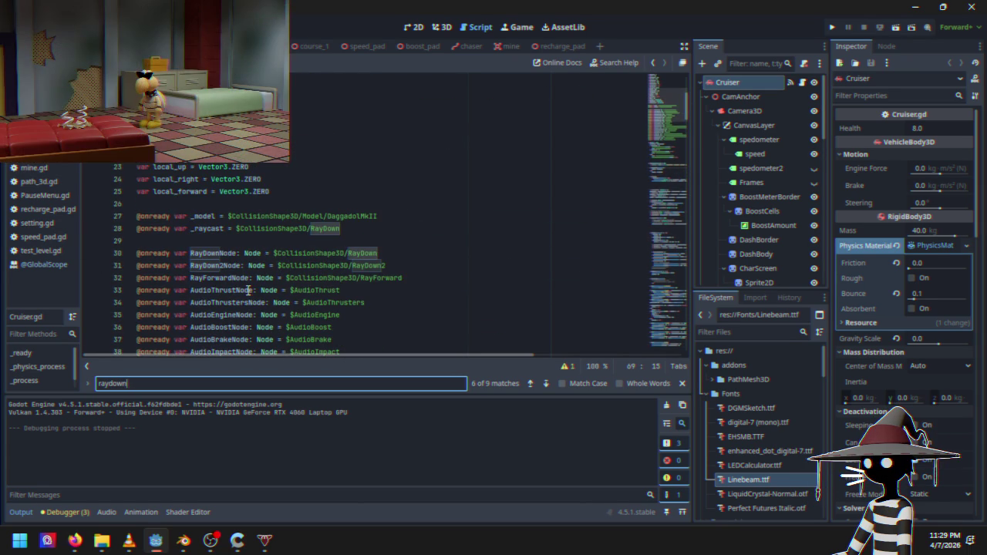
{"action": "scroll", "coordinate": [254, 285], "scroll_direction": "down", "scroll_amount": 10}
{"action": "scroll", "coordinate": [247, 290], "scroll_direction": "down", "scroll_amount": 3}
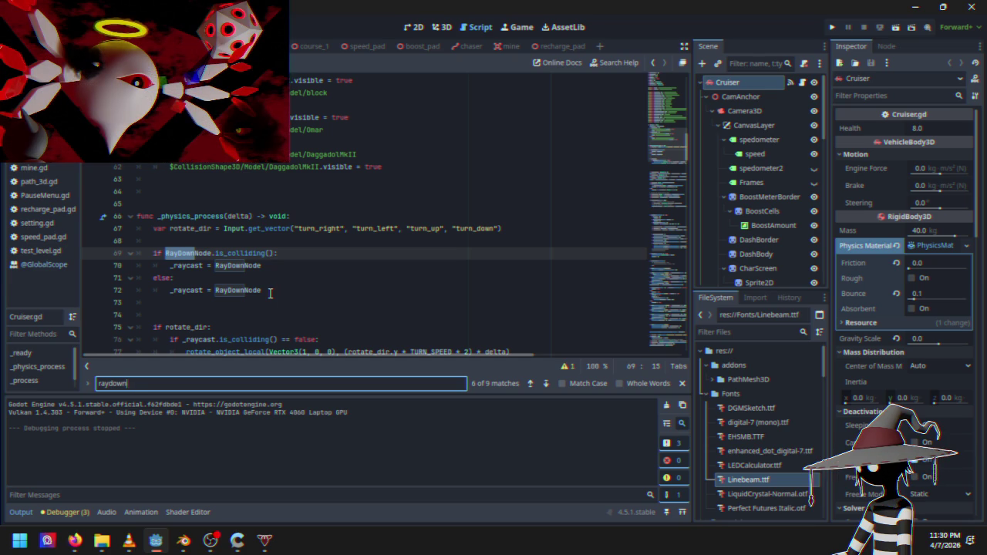
Change line 72's else branch to use RayForwardNode and launch the game
{"action": "left_click", "coordinate": [269, 290]}
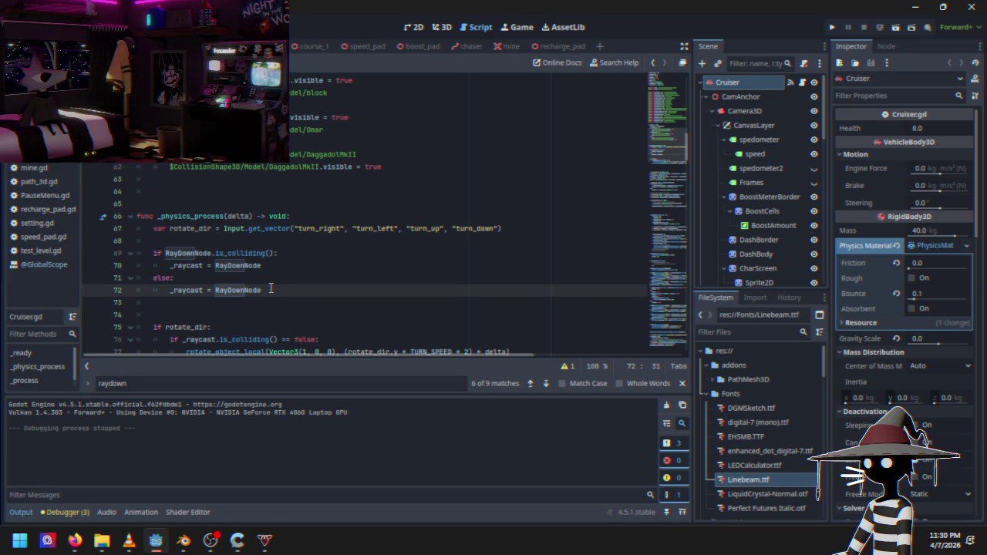
{"action": "key", "text": "BackSpace"}
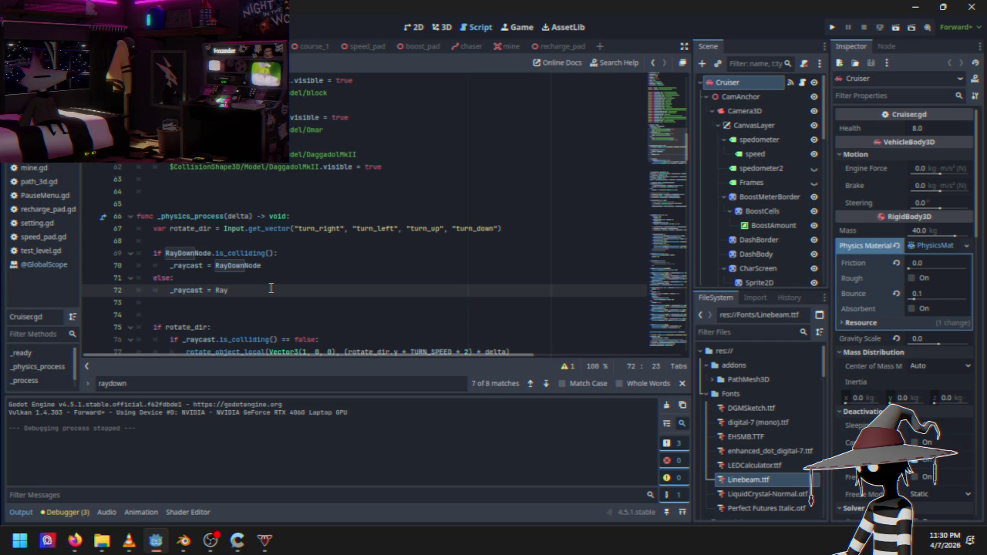
{"action": "type", "text": "ForwardNode"}
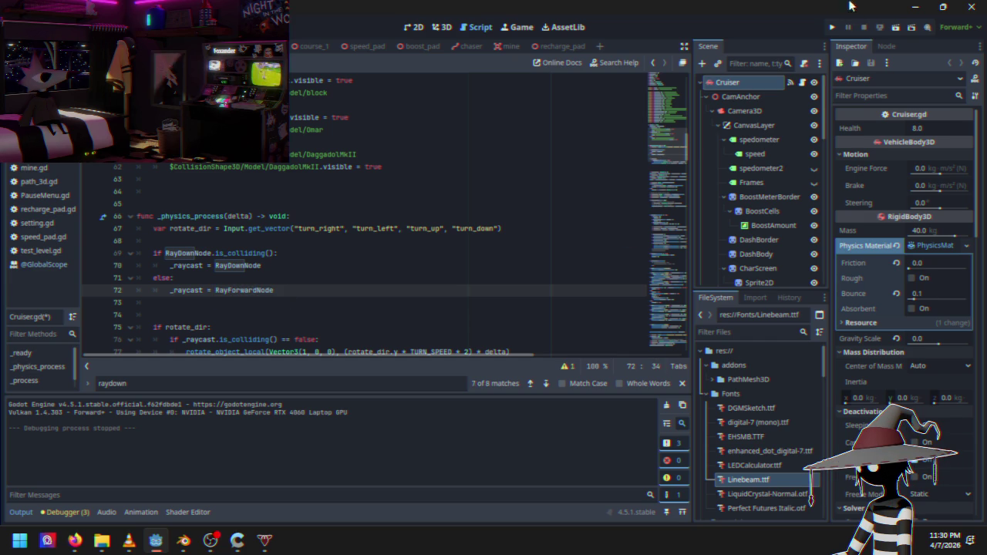
{"action": "left_click", "coordinate": [833, 29]}
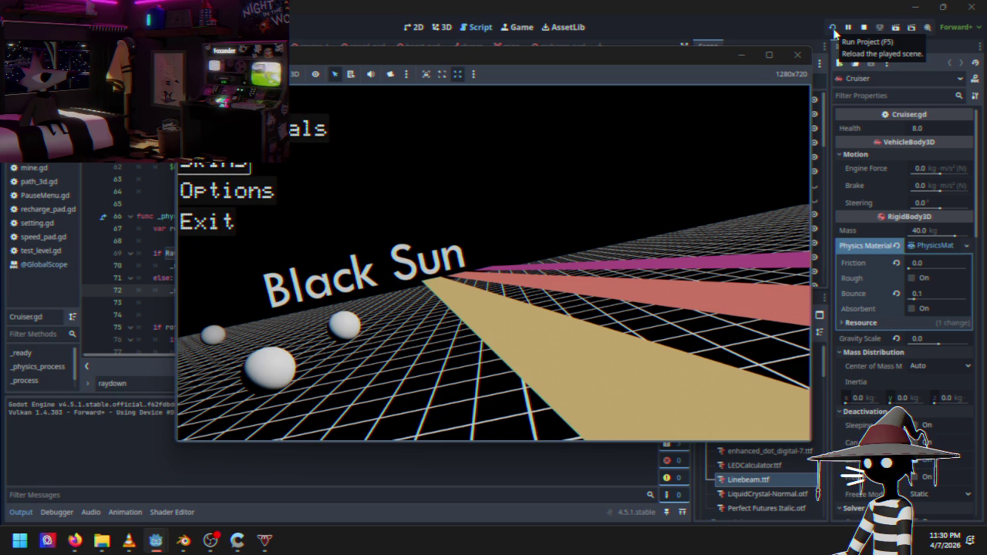
Browse the game's Skins panel to the last skin and return to the menu
{"action": "key", "text": "Up"}
{"action": "key", "text": "Up"}
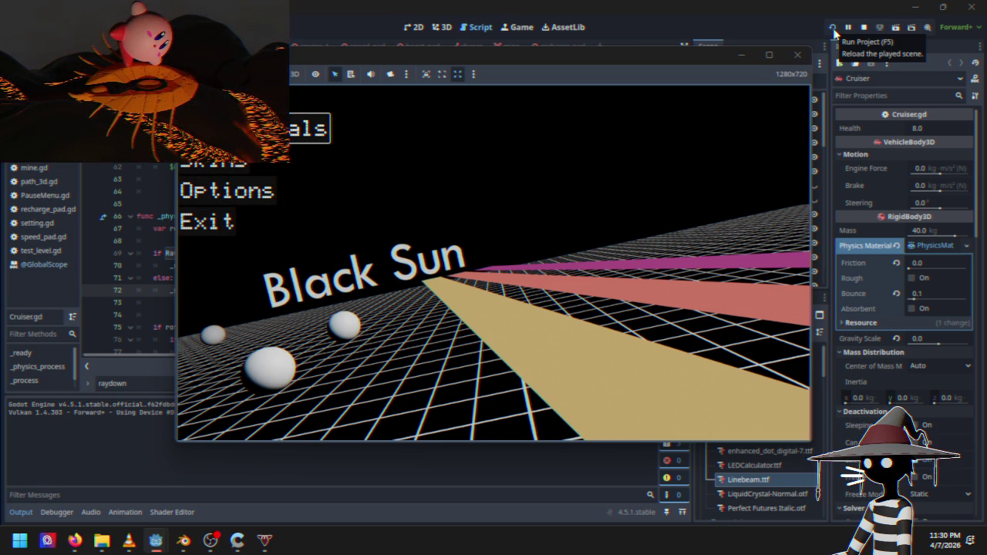
{"action": "key", "text": "Down"}
{"action": "key", "text": "Down"}
{"action": "key", "text": "Return"}
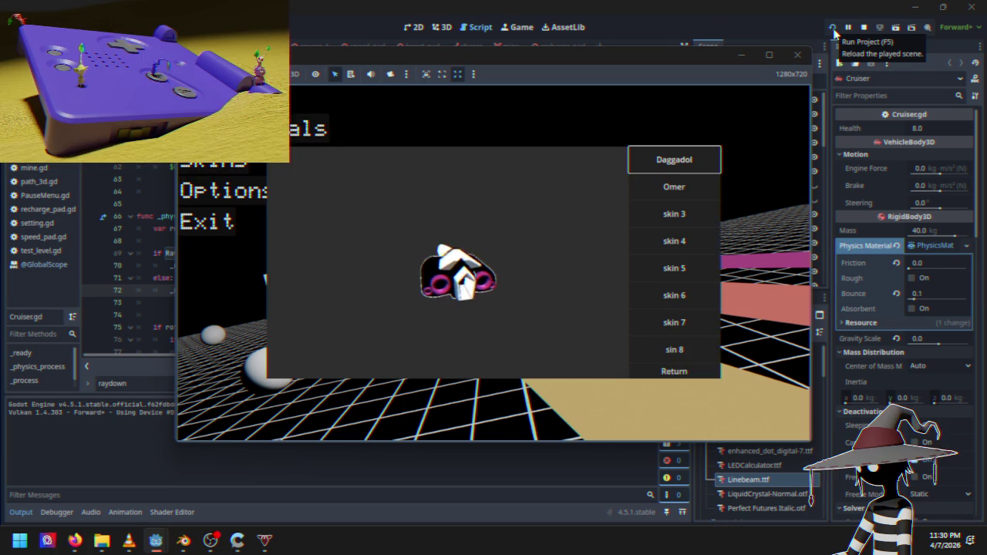
{"action": "key", "text": "Up"}
{"action": "key", "text": "Return"}
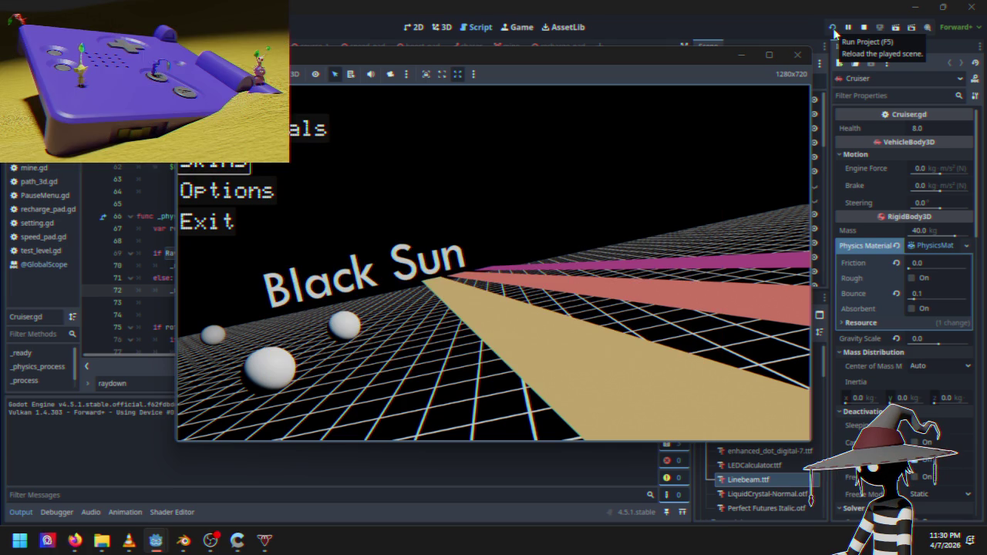
Start Course 1 – The Road to Sheol, accelerate, then reload the scene
{"action": "key", "text": "Return"}
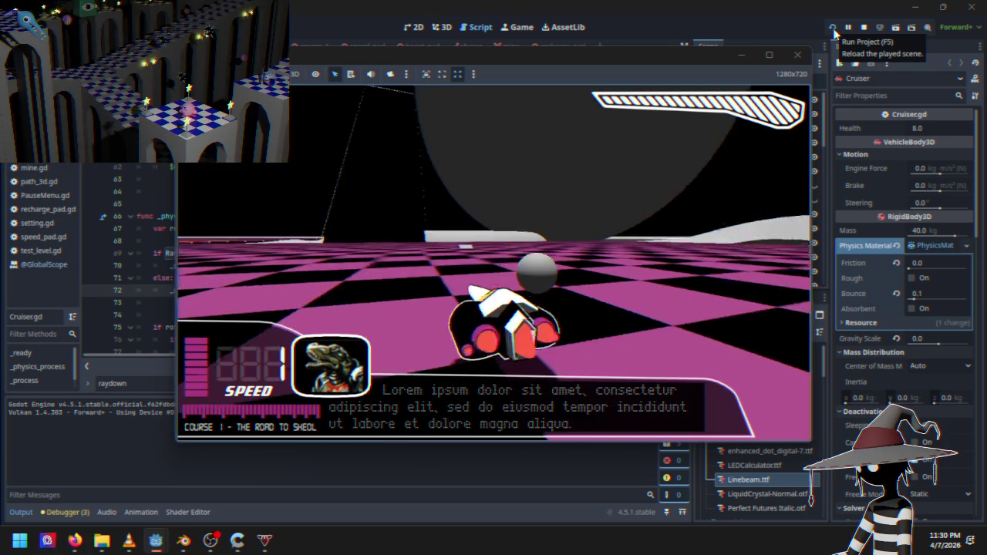
{"action": "key", "text": "Up"}
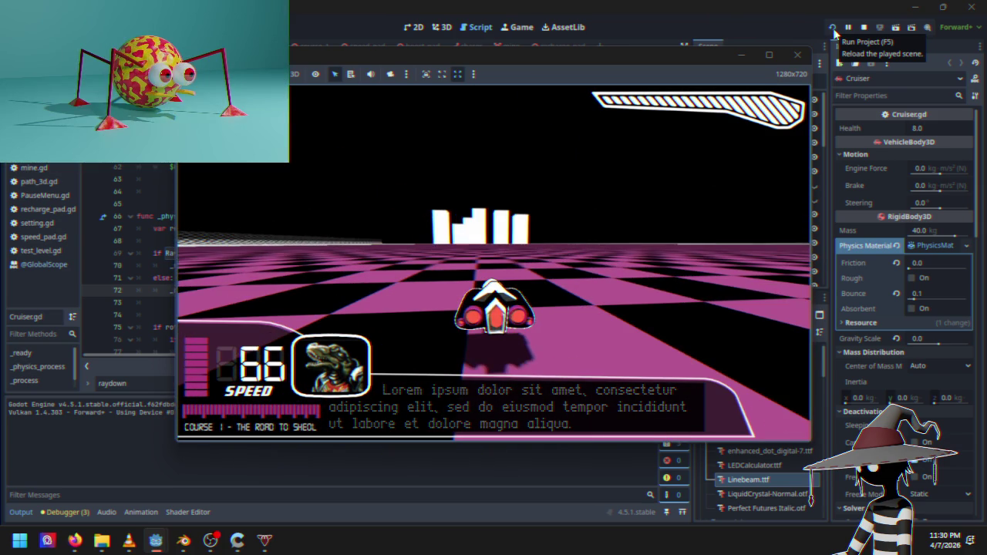
{"action": "left_click", "coordinate": [833, 30]}
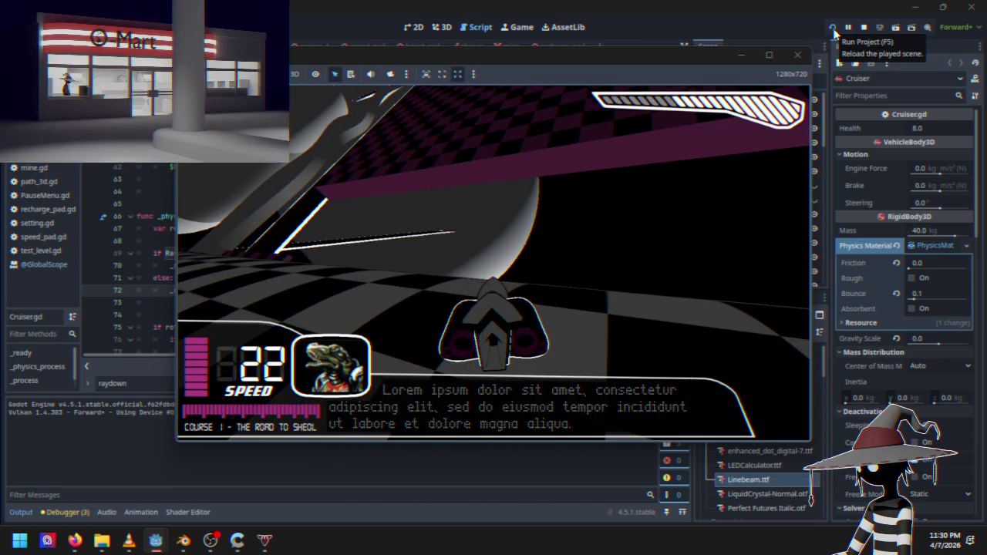
{"action": "left_click", "coordinate": [833, 30]}
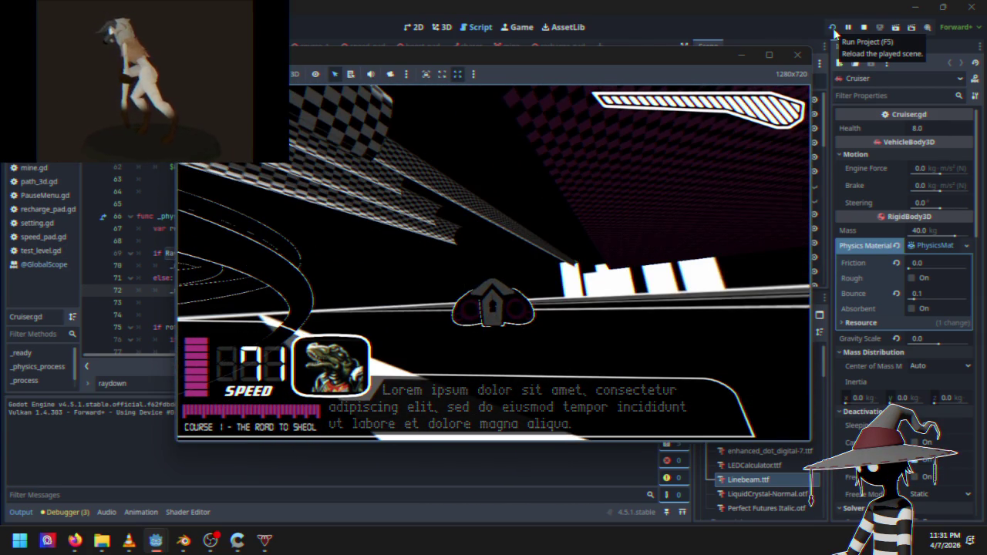
Reload Course 1 for another drive, then pause the game at speed 50
{"action": "left_click", "coordinate": [834, 32]}
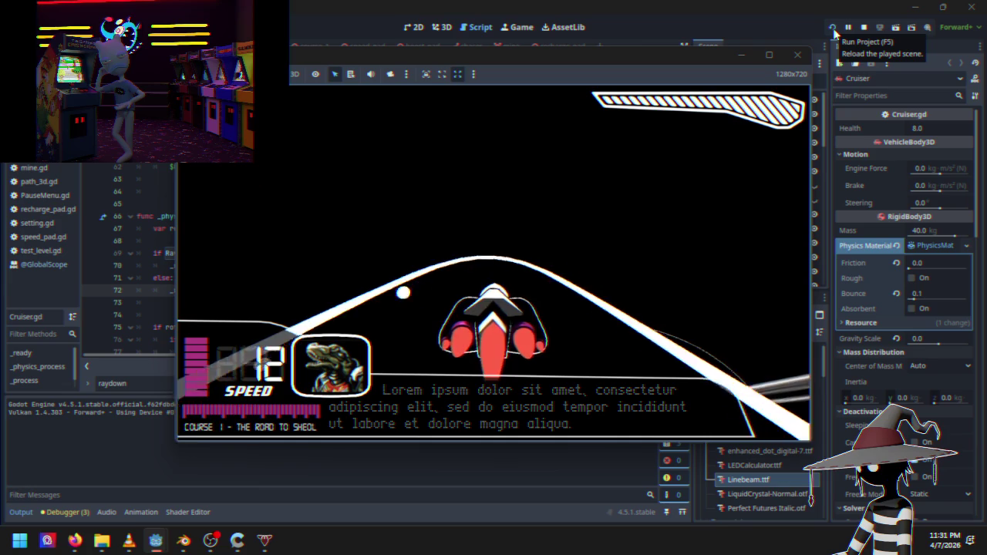
{"action": "key", "text": "Escape"}
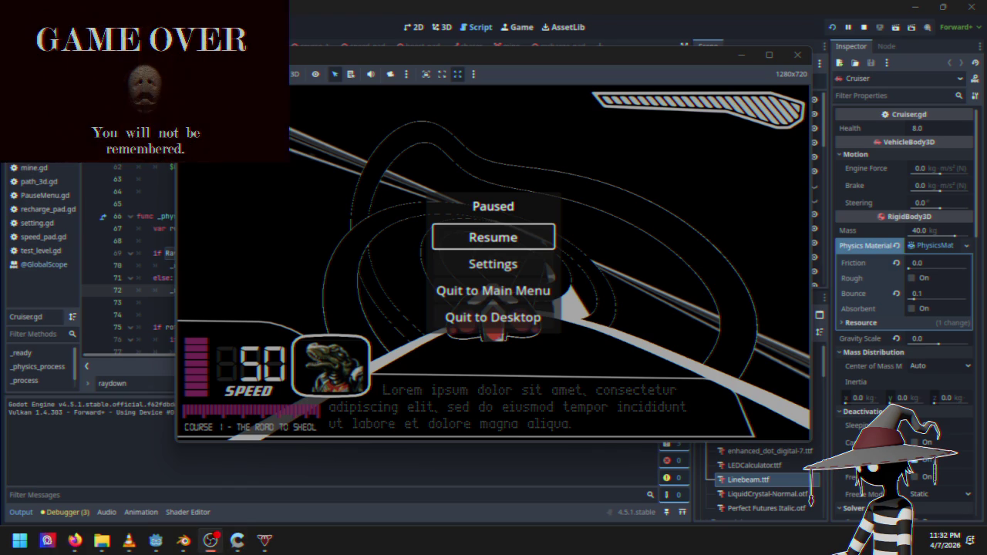
Close the paused game window, minimize Firefox, and refocus the Godot editor on Cruiser.gd
{"action": "left_click", "coordinate": [75, 540]}
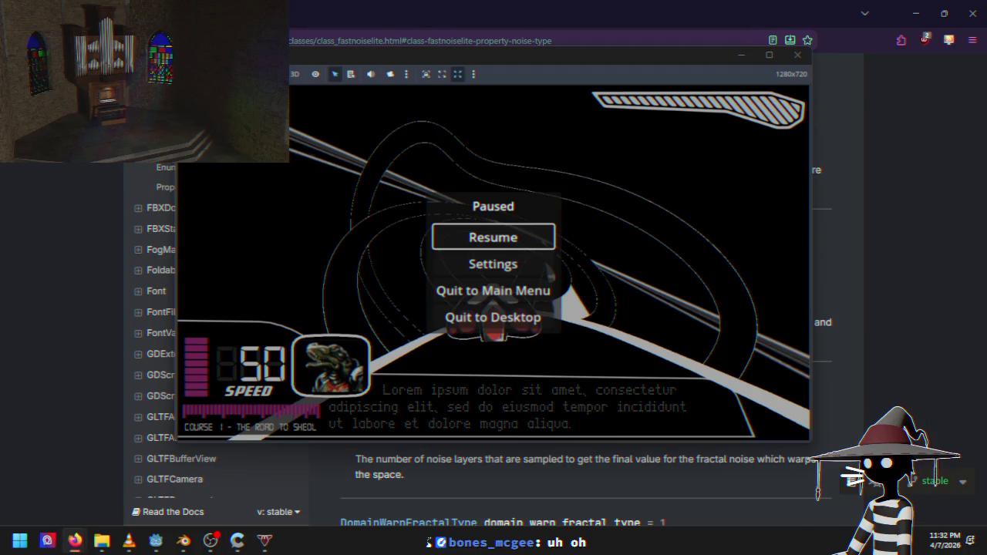
{"action": "key", "text": "alt+Tab"}
{"action": "key", "text": "alt+Tab"}
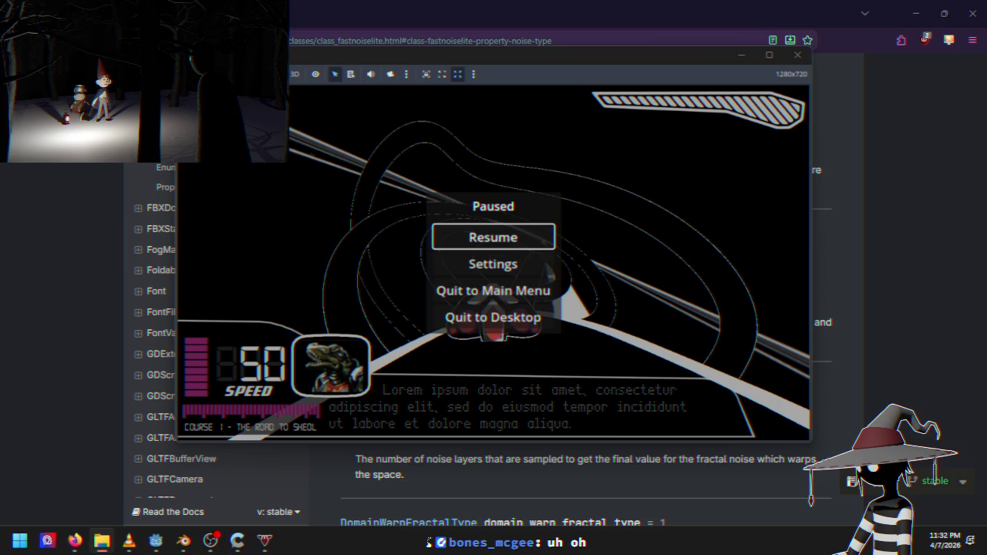
{"action": "key", "text": "alt+Tab"}
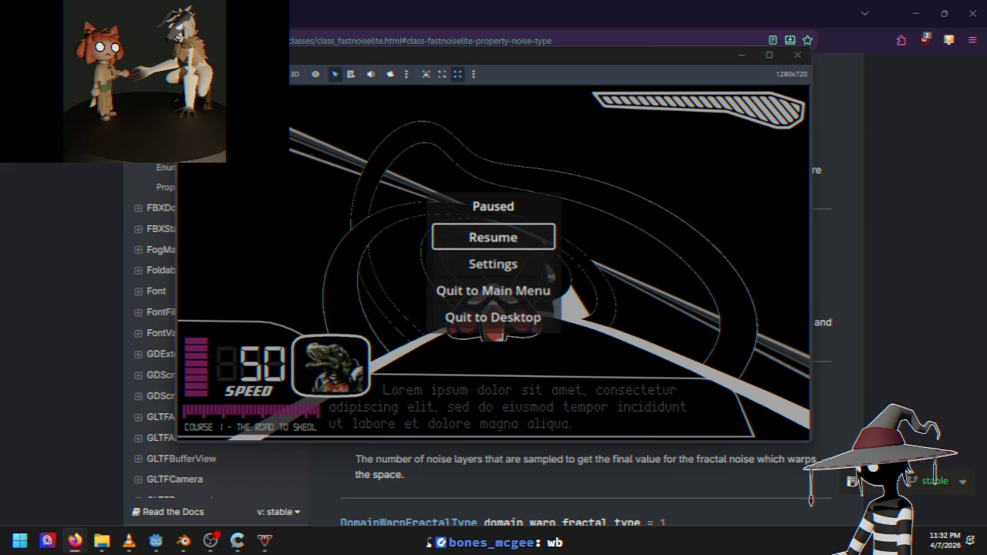
{"action": "key", "text": "alt+Tab"}
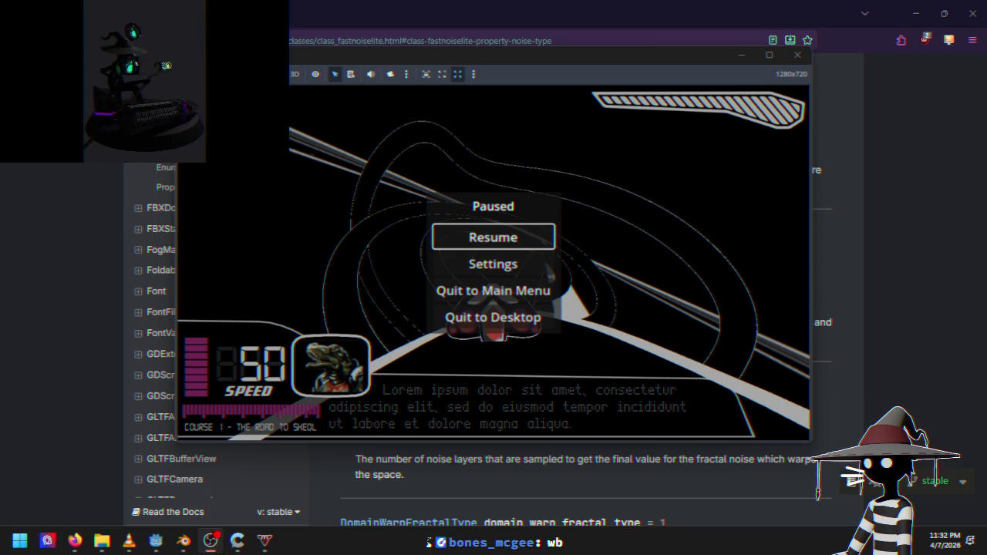
{"action": "key", "text": "alt+Tab"}
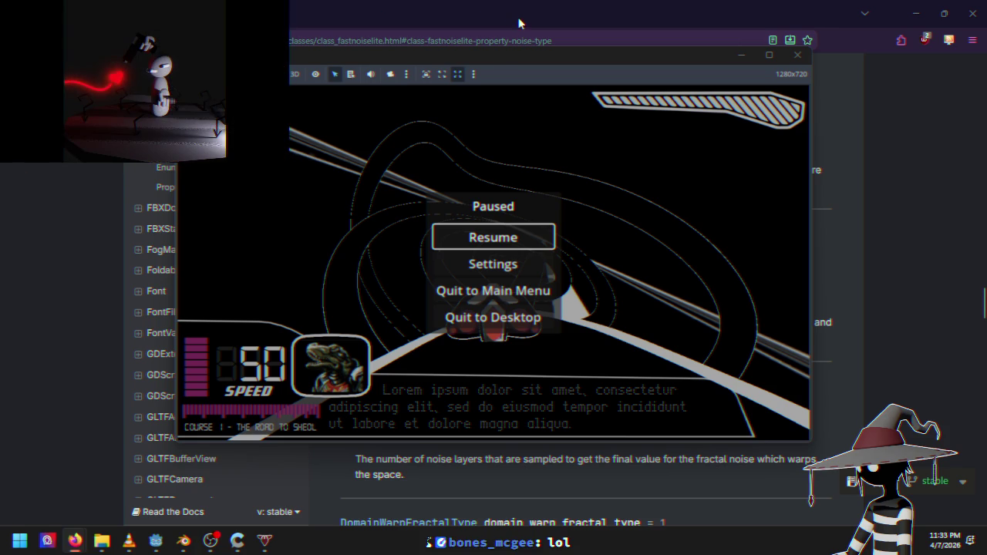
{"action": "left_click", "coordinate": [499, 54]}
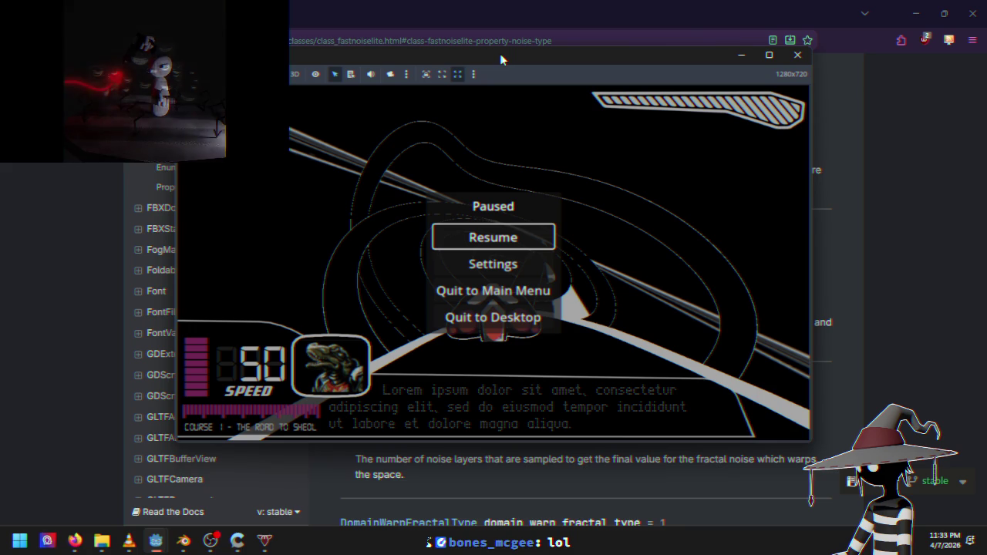
{"action": "left_click", "coordinate": [798, 55]}
{"action": "left_click", "coordinate": [915, 13]}
{"action": "left_click", "coordinate": [309, 292]}
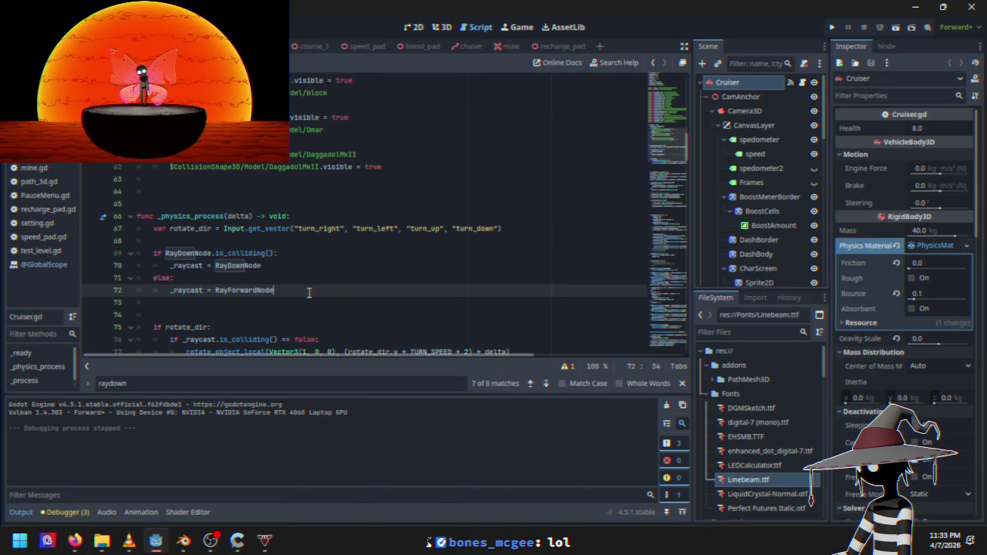
Jump to the RayDown2Node.is_colliding() block and insert a new line after line 146
{"action": "left_click", "coordinate": [545, 383]}
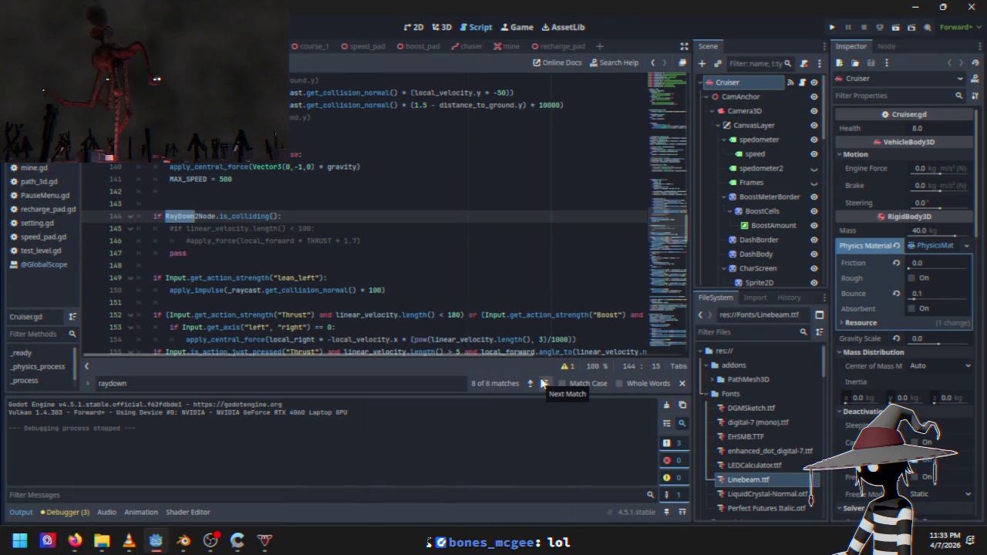
{"action": "scroll", "coordinate": [178, 231], "scroll_direction": "up", "scroll_amount": 5}
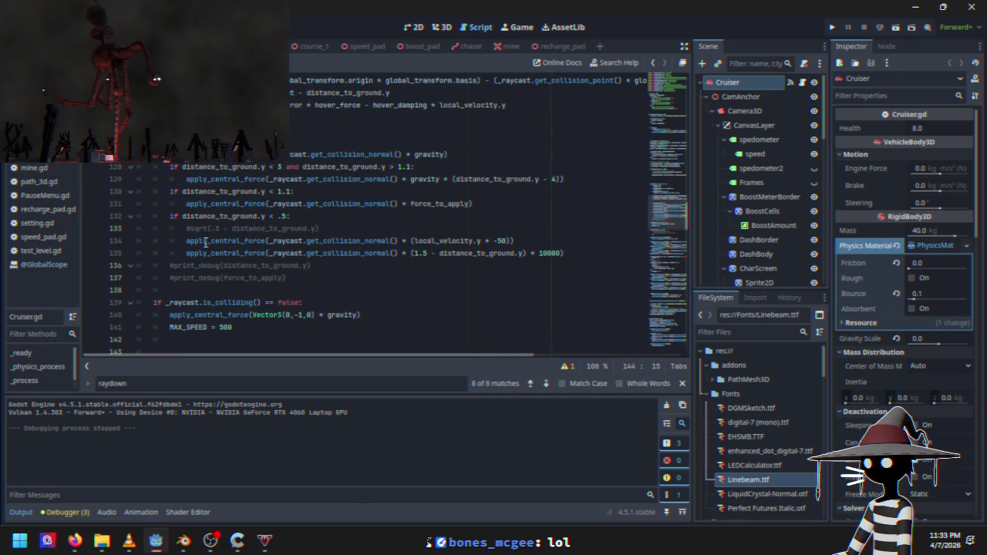
{"action": "scroll", "coordinate": [205, 243], "scroll_direction": "down", "scroll_amount": 2}
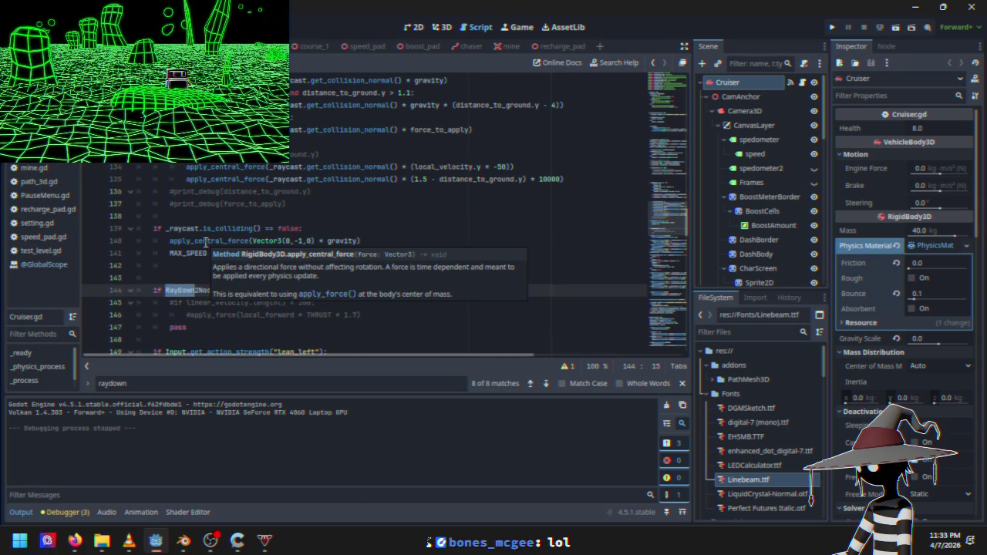
{"action": "left_click", "coordinate": [260, 302]}
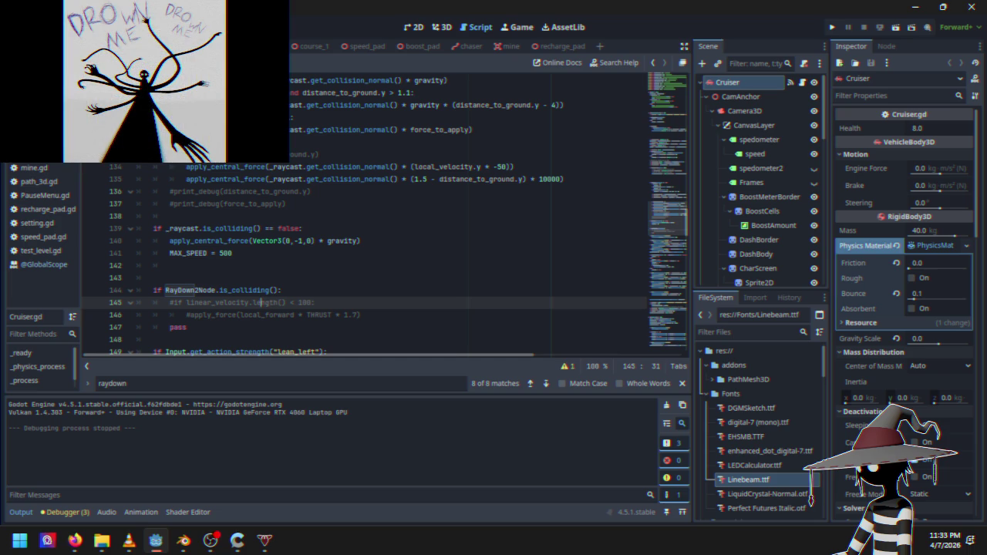
{"action": "left_click", "coordinate": [75, 541]}
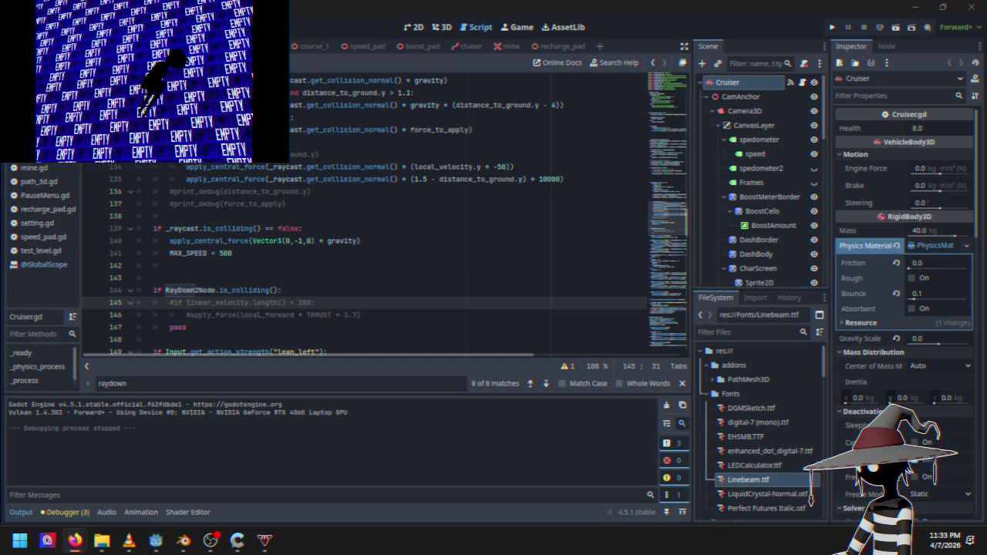
{"action": "left_click", "coordinate": [317, 294]}
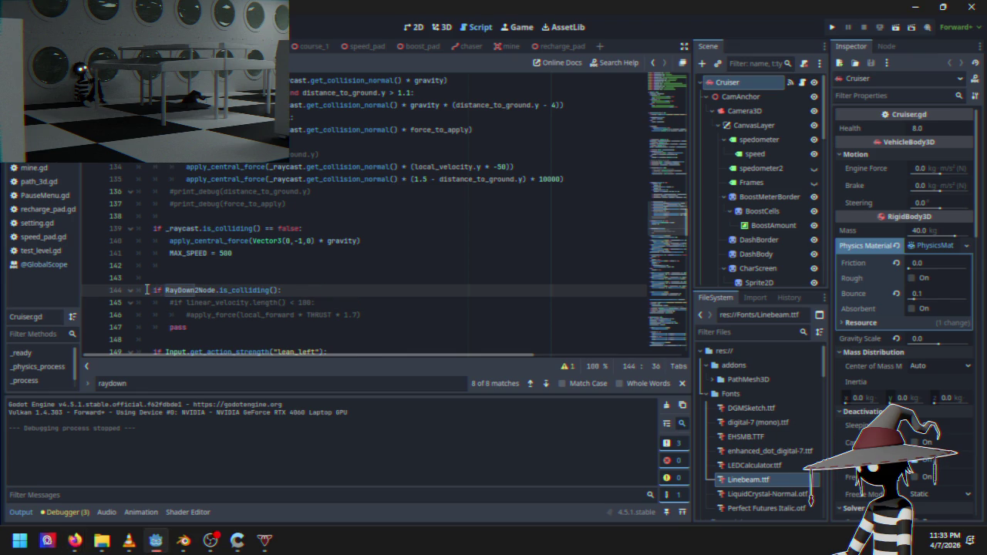
{"action": "scroll", "coordinate": [253, 286], "scroll_direction": "down", "scroll_amount": 1}
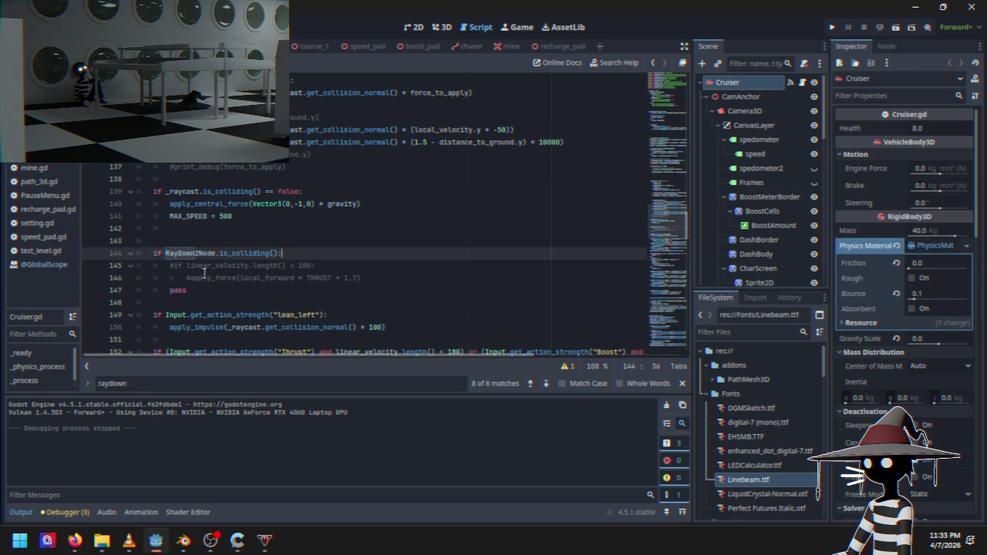
{"action": "left_click", "coordinate": [176, 271]}
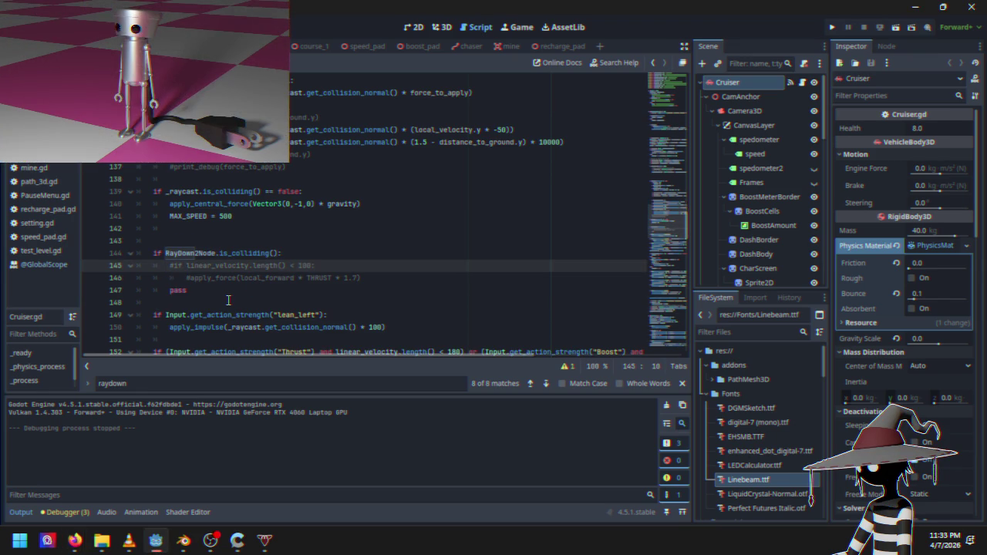
{"action": "left_click", "coordinate": [375, 278]}
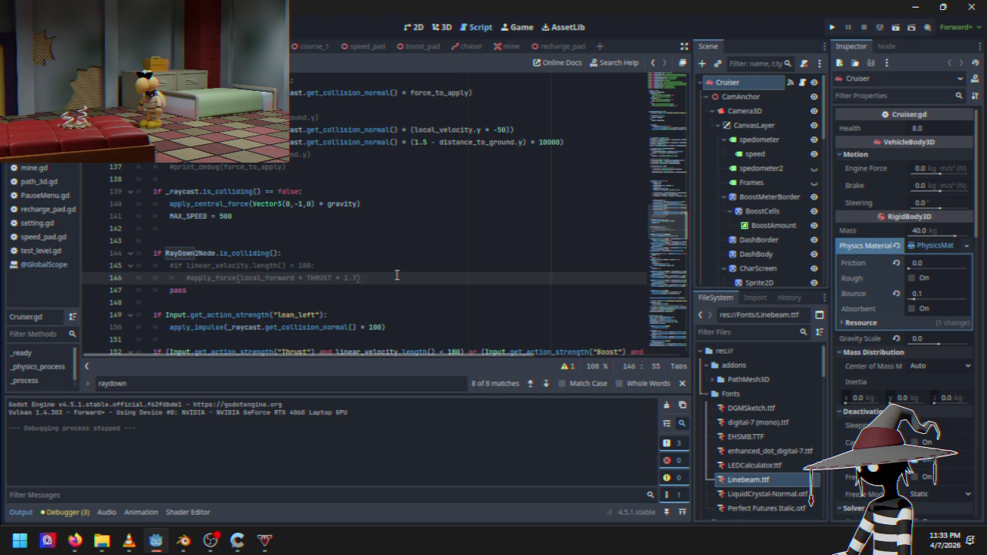
{"action": "key", "text": "Return"}
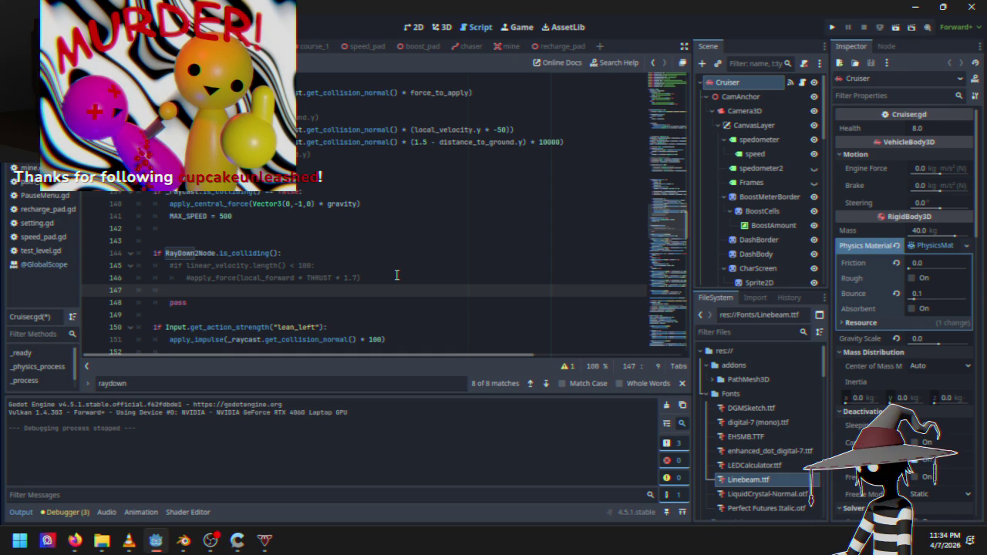
Begin an 'if linear_velocity >' condition, then remove the unfinished line
{"action": "type", "text": "if "}
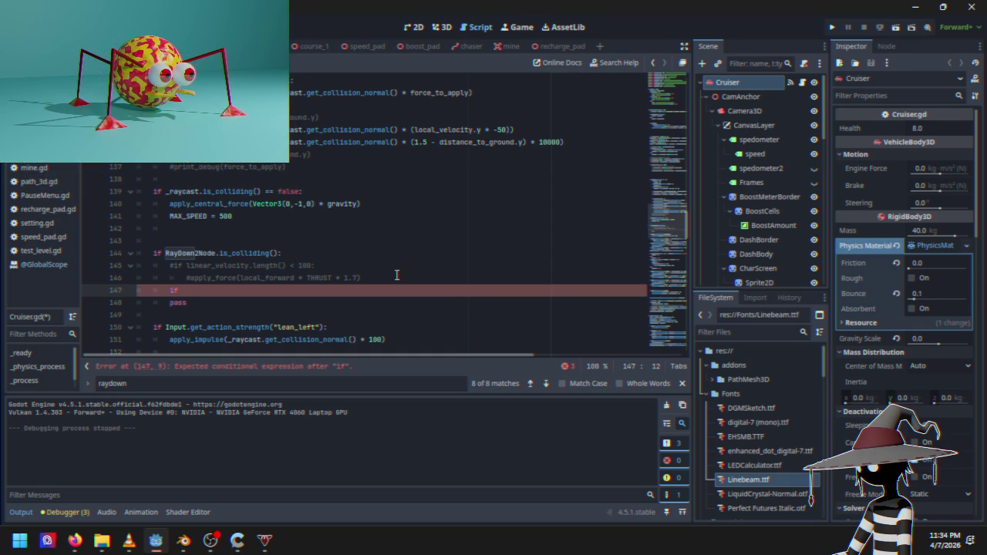
{"action": "type", "text": "lin"}
{"action": "key", "text": "Down"}
{"action": "key", "text": "Down"}
{"action": "key", "text": "Return"}
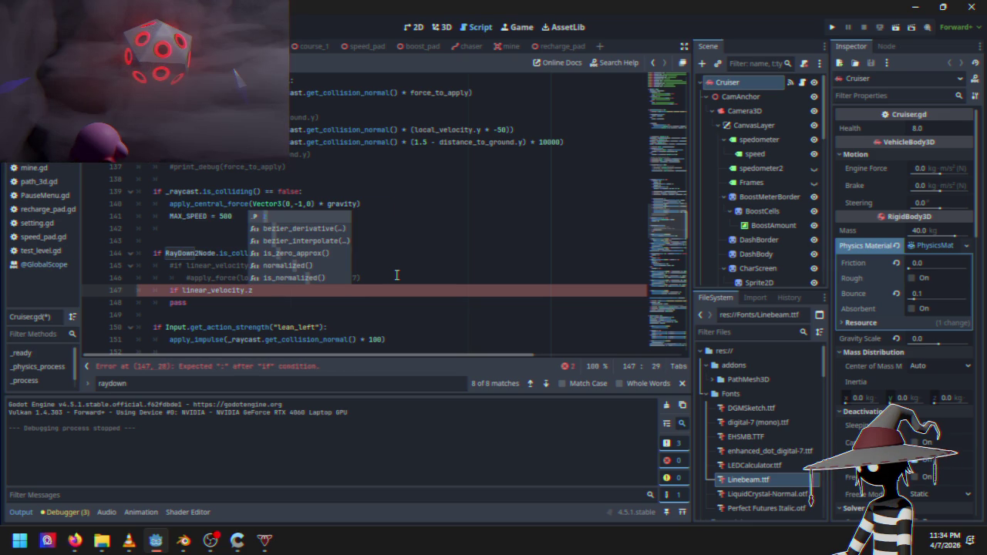
{"action": "type", "text": ">"}
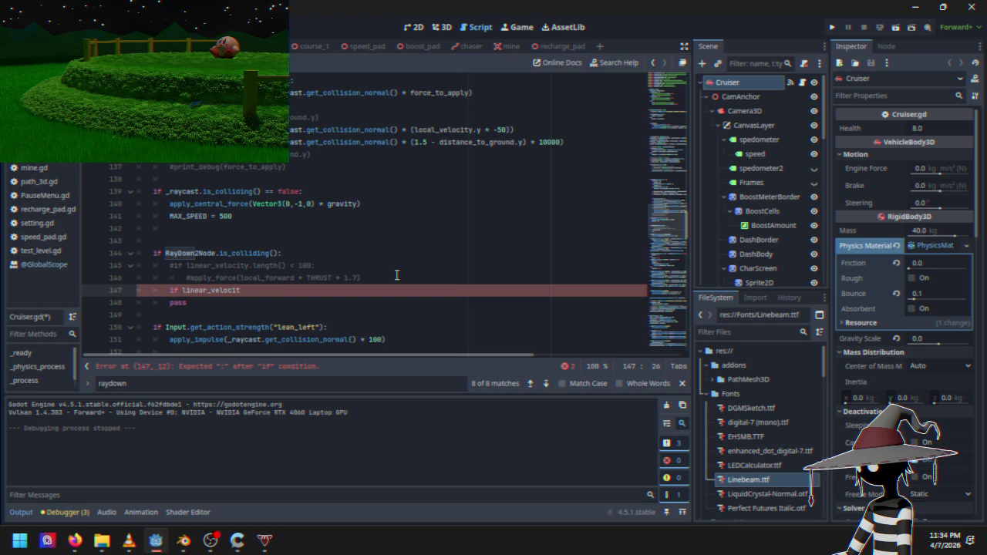
{"action": "key", "text": "BackSpace"}
{"action": "key", "text": "BackSpace"}
{"action": "key", "text": "BackSpace"}
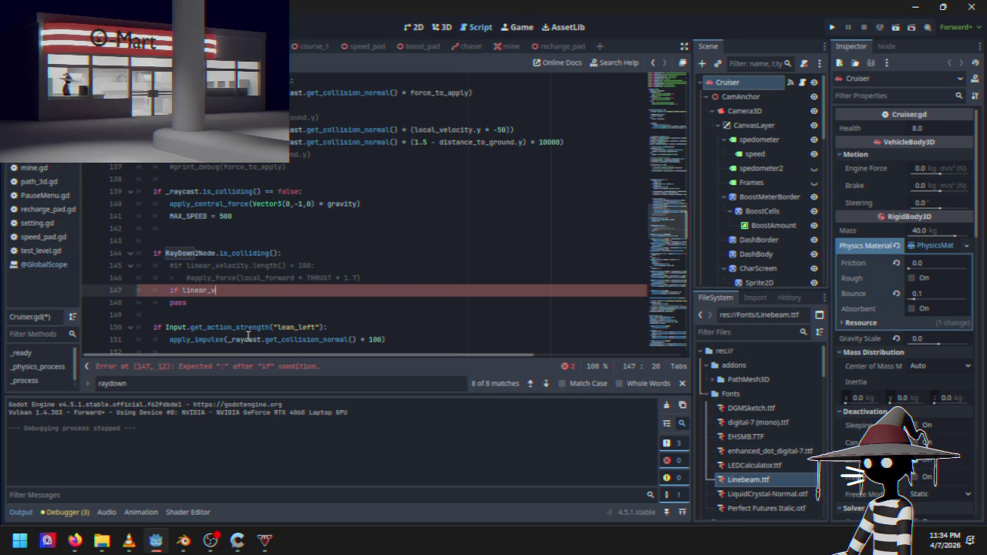
{"action": "key", "text": "BackSpace"}
{"action": "key", "text": "BackSpace"}
{"action": "key", "text": "BackSpace"}
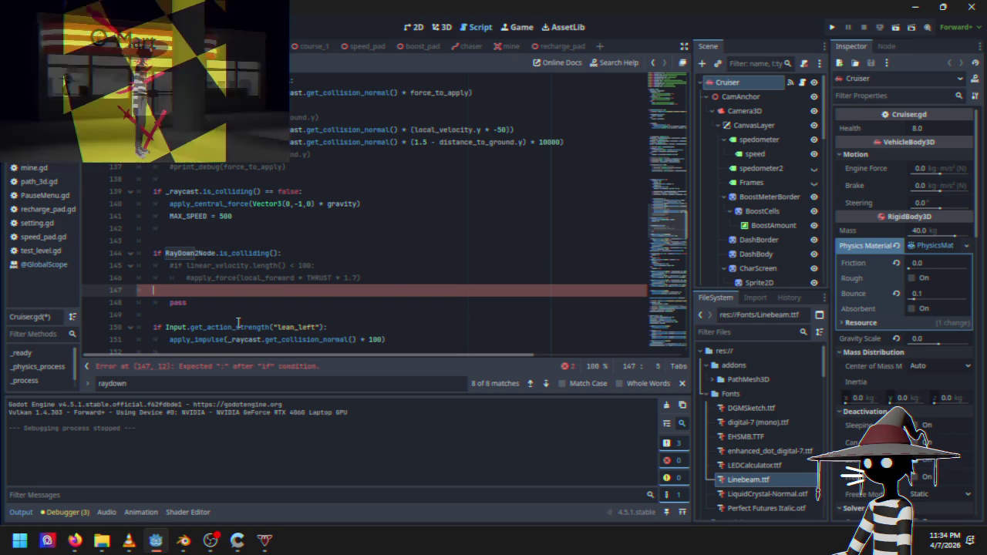
Add print_debug(linear_velocity.z) on a new line after pass and run the game
{"action": "left_click", "coordinate": [204, 289]}
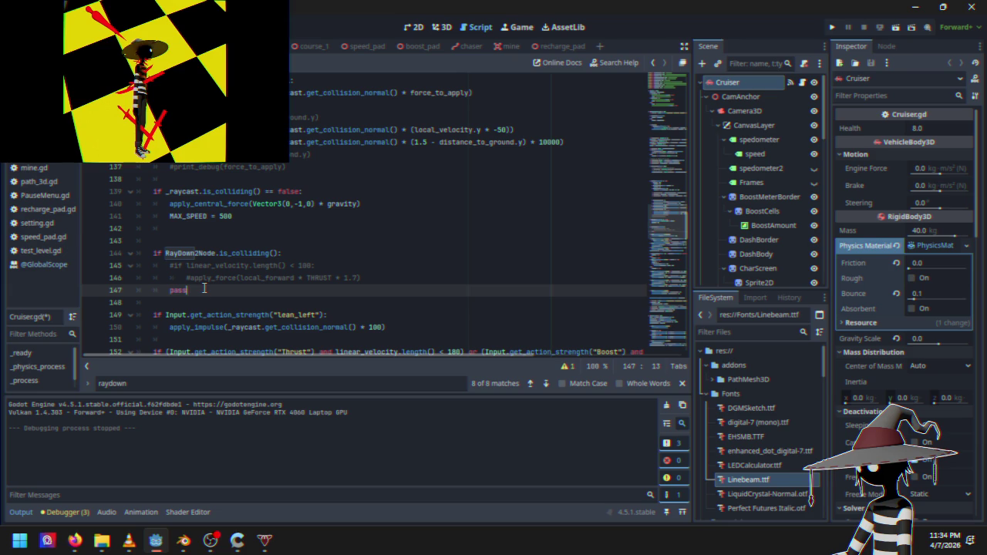
{"action": "key", "text": "Return"}
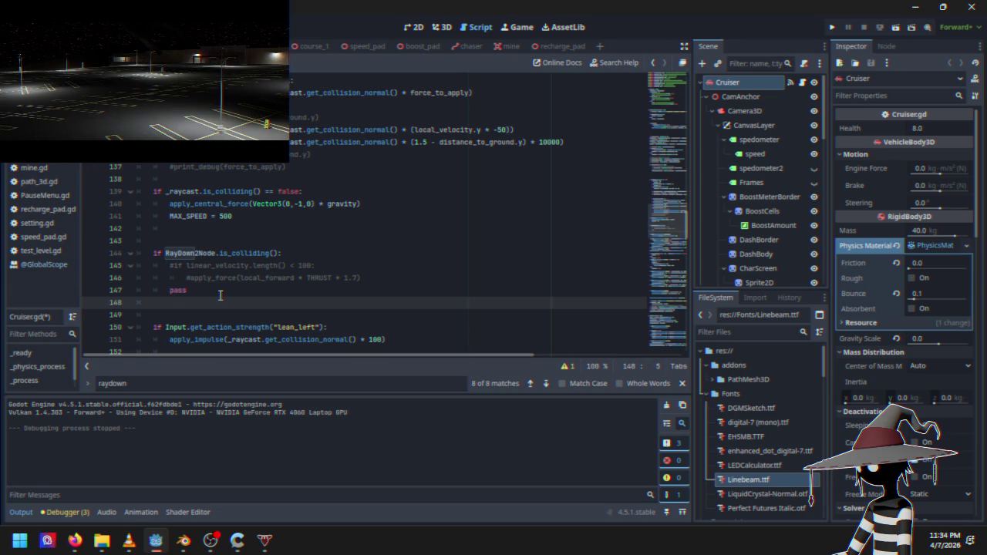
{"action": "type", "text": "debug"}
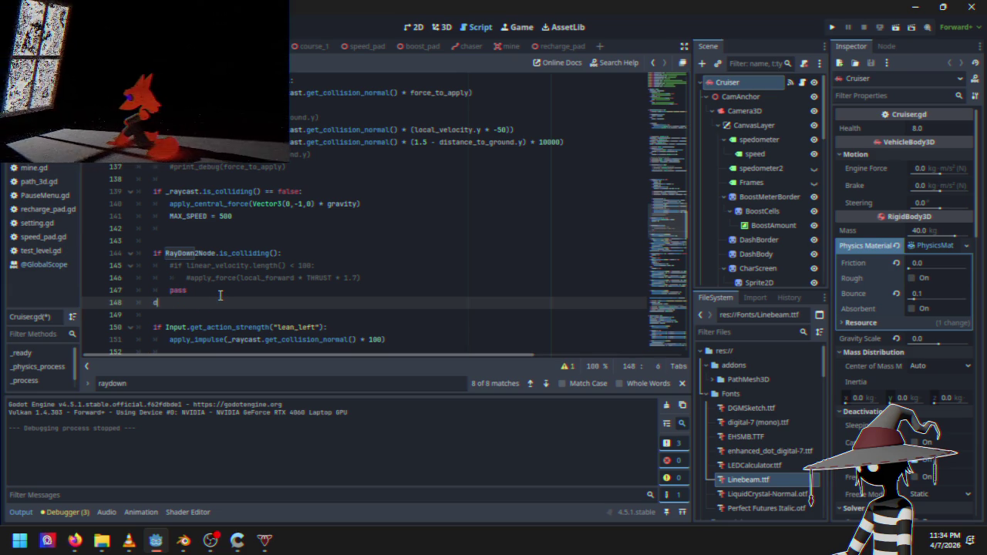
{"action": "key", "text": "Return"}
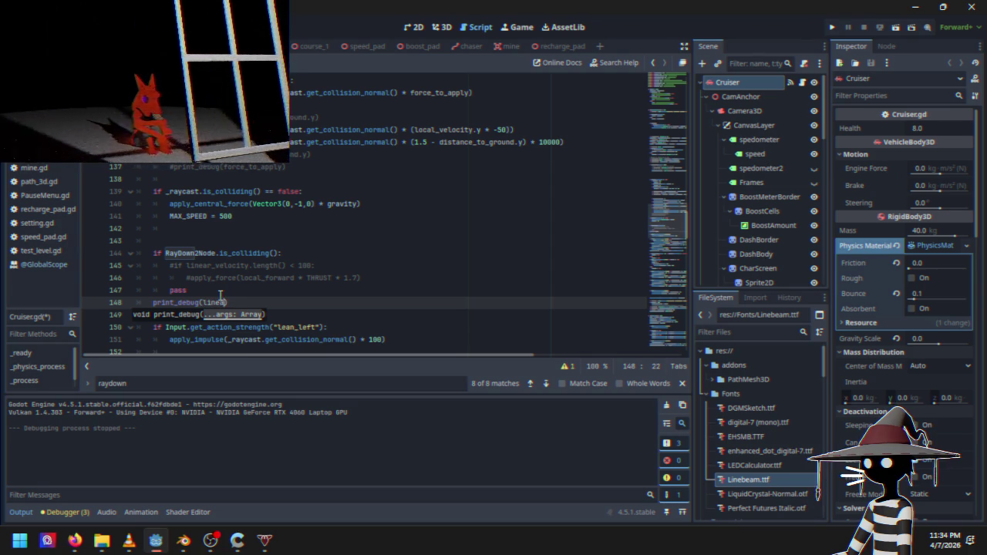
{"action": "type", "text": "linear"}
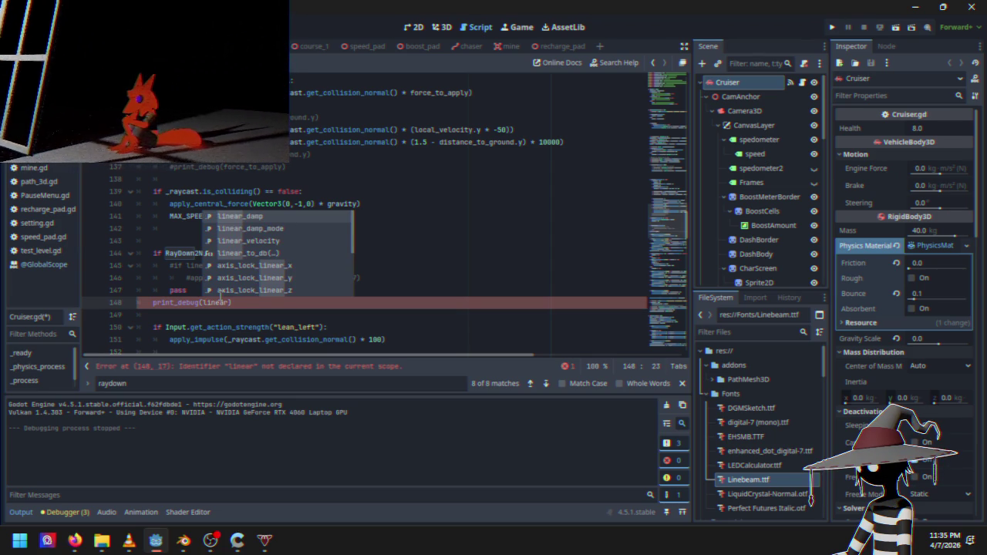
{"action": "key", "text": "Down"}
{"action": "key", "text": "Down"}
{"action": "key", "text": "Return"}
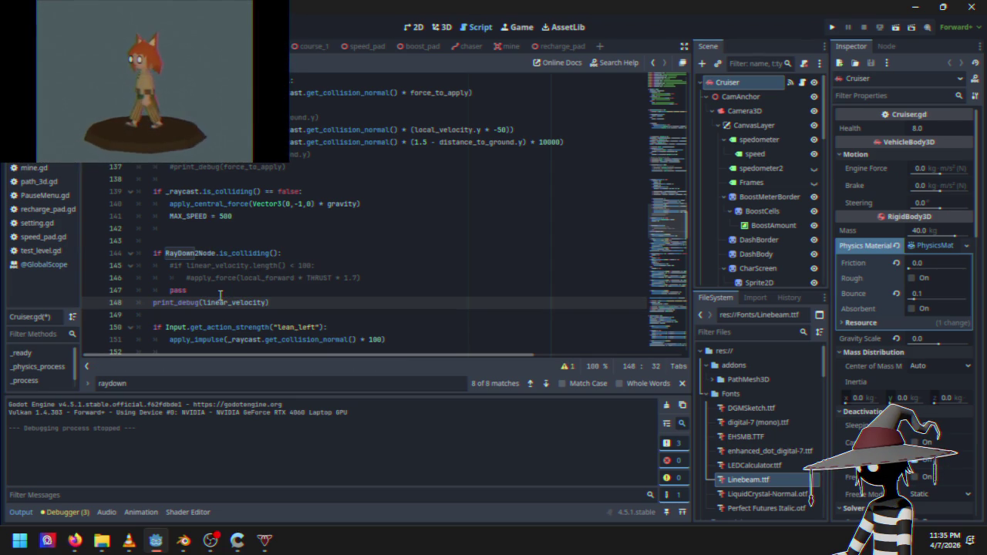
{"action": "type", "text": ".z"}
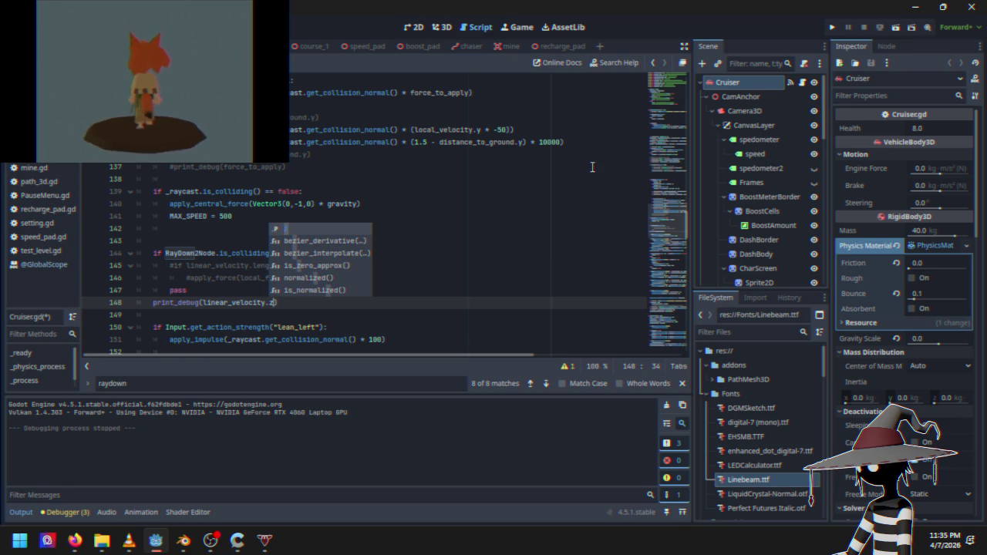
{"action": "left_click", "coordinate": [831, 27]}
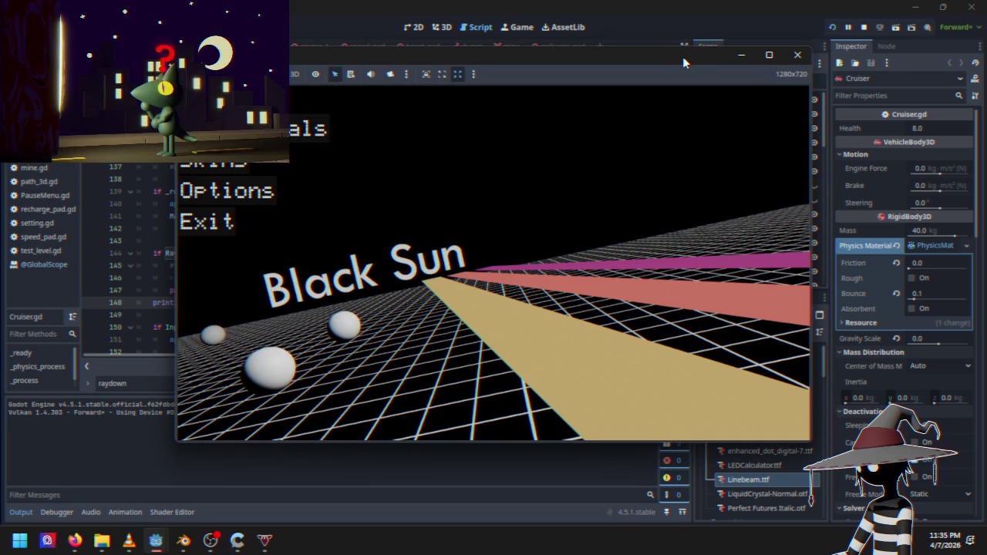
Drive Course 1 briefly, pause and resume, then stop the run to review printed z values
{"action": "key", "text": "Return"}
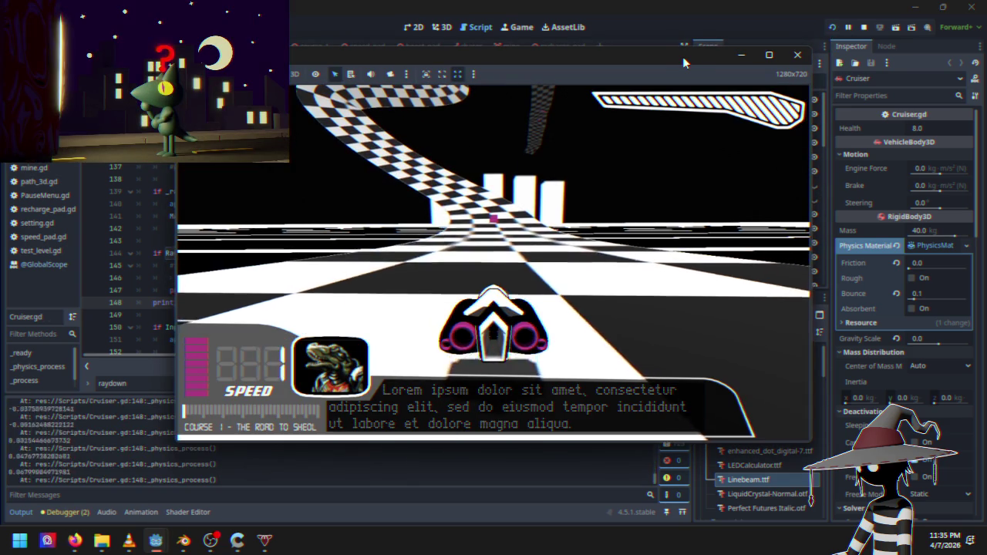
{"action": "key", "text": "Up"}
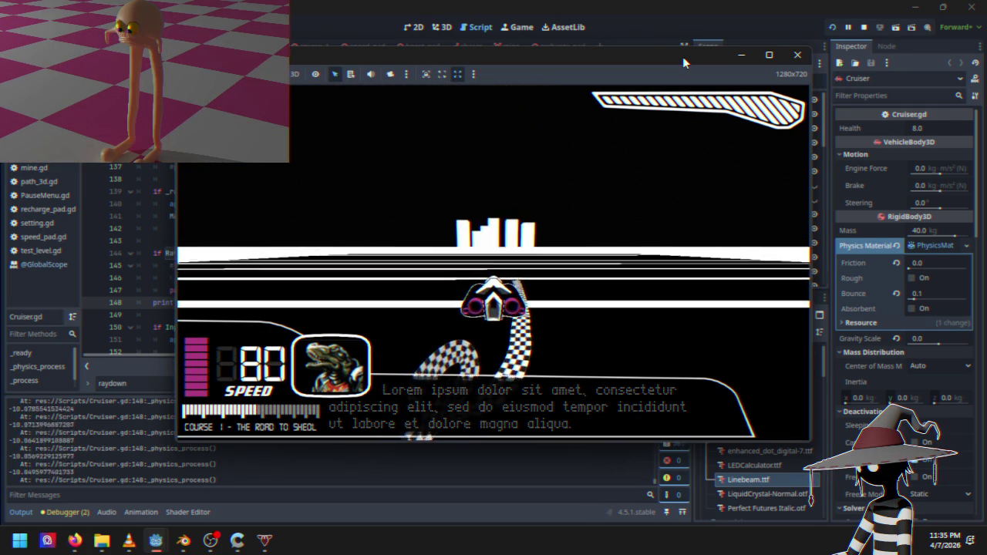
{"action": "key", "text": "Down"}
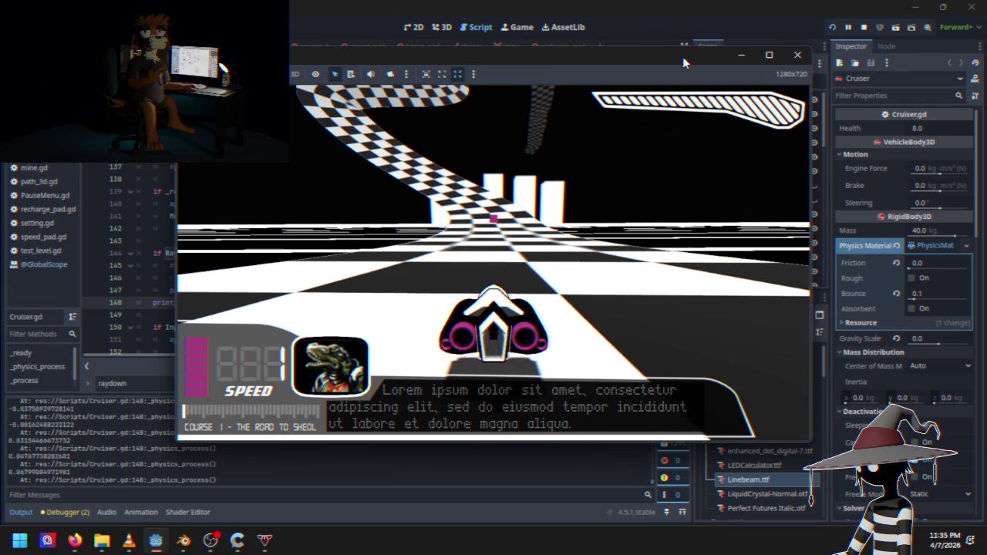
{"action": "key", "text": "Escape"}
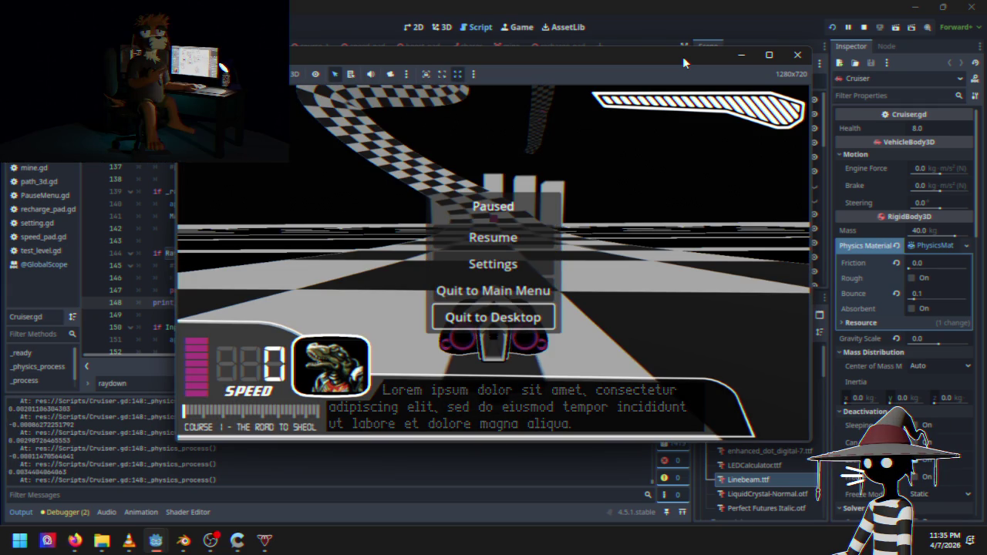
{"action": "key", "text": "Up"}
{"action": "key", "text": "Up"}
{"action": "key", "text": "Up"}
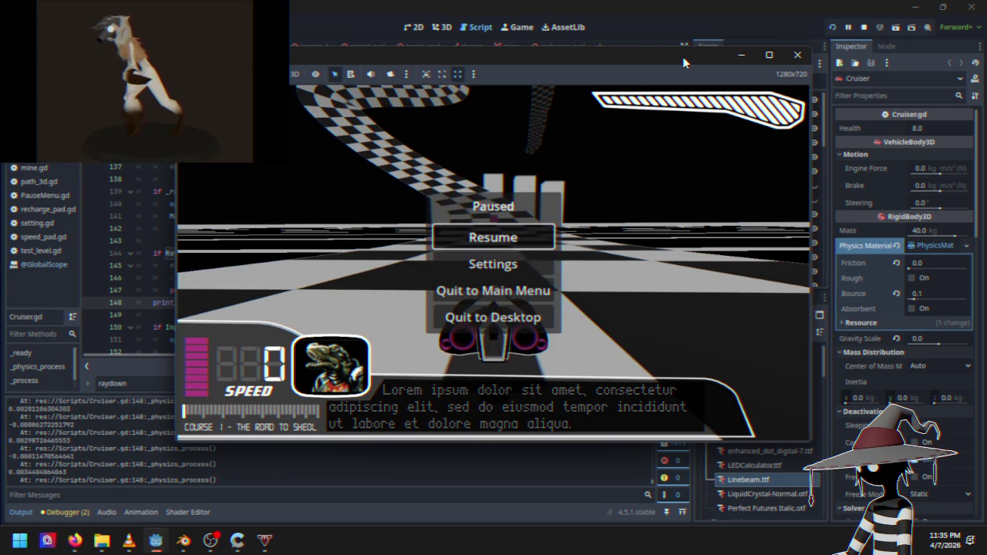
{"action": "key", "text": "Return"}
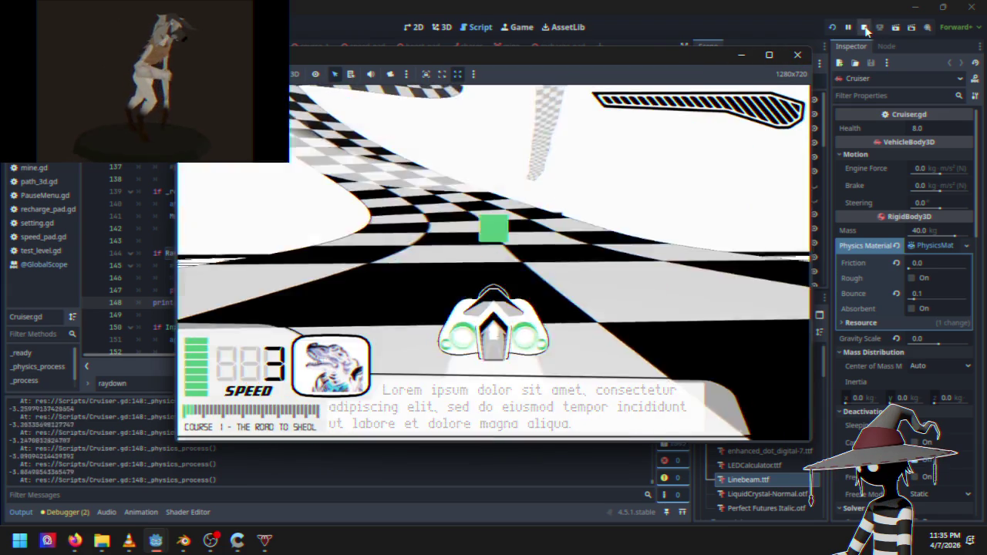
{"action": "left_click", "coordinate": [865, 28]}
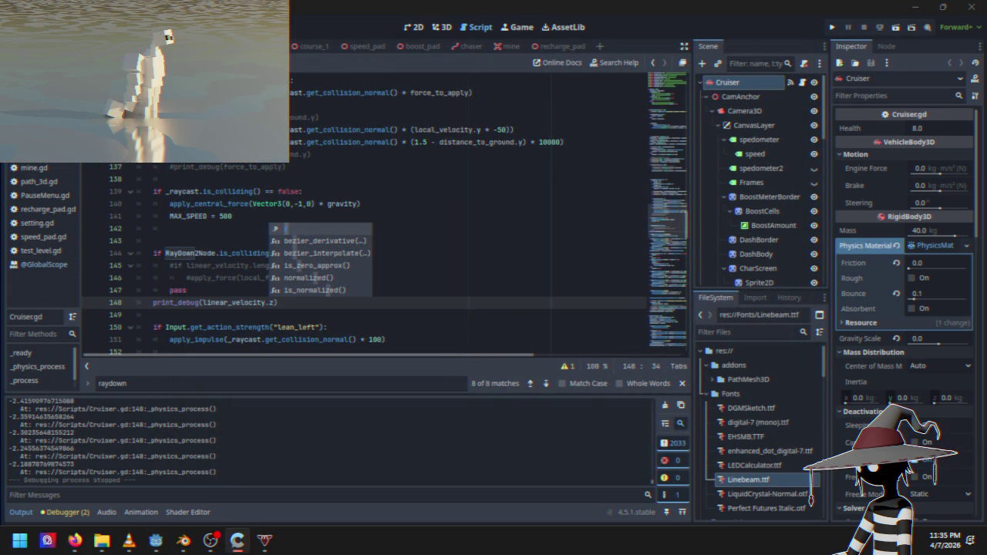
Change line 148's debug print from .z to linear_velocity.y and launch the race level
{"action": "key", "text": "Escape"}
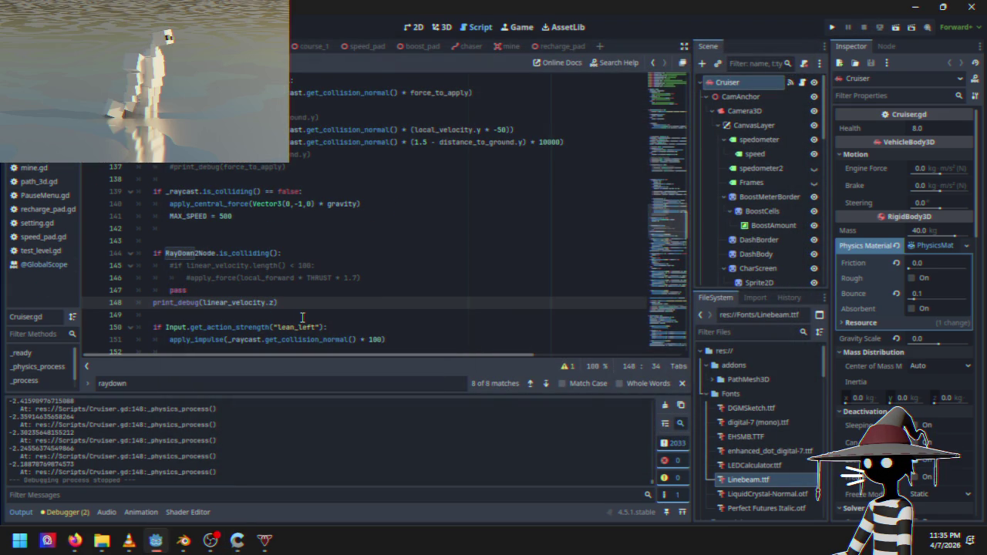
{"action": "key", "text": "BackSpace"}
{"action": "type", "text": "y"}
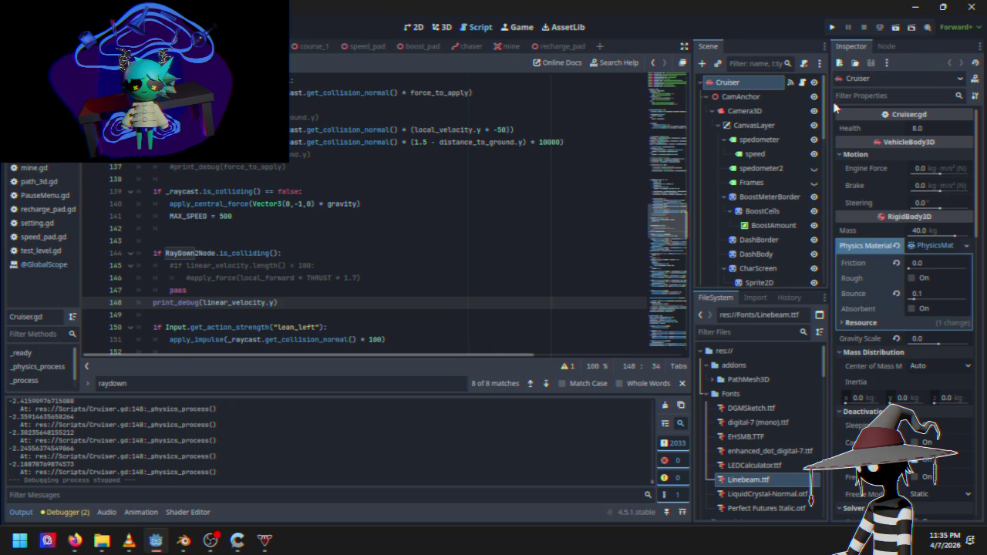
{"action": "left_click", "coordinate": [830, 29]}
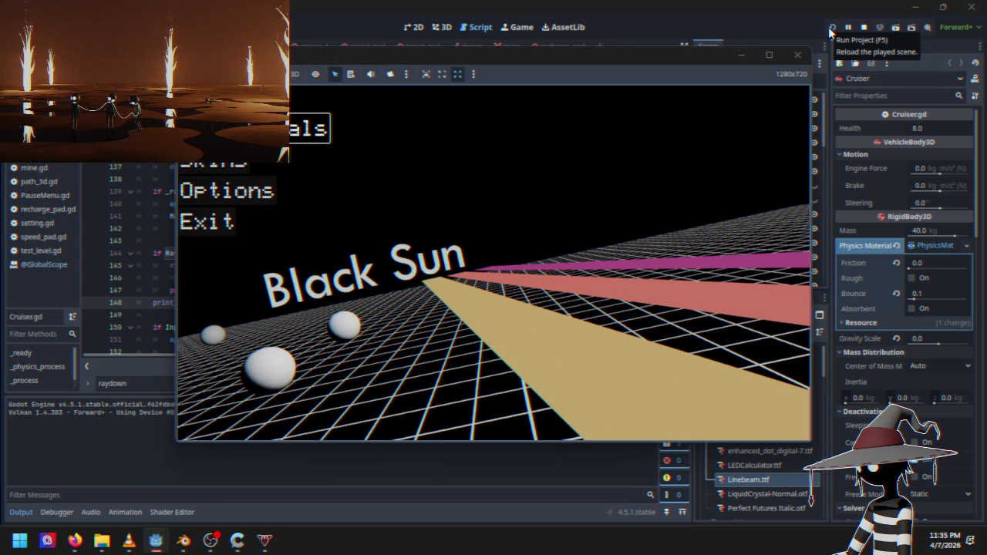
{"action": "key", "text": "Return"}
Drive the cruiser on the track while watching the printed values, pausing a few times, then stop the game
{"action": "key", "text": "w"}
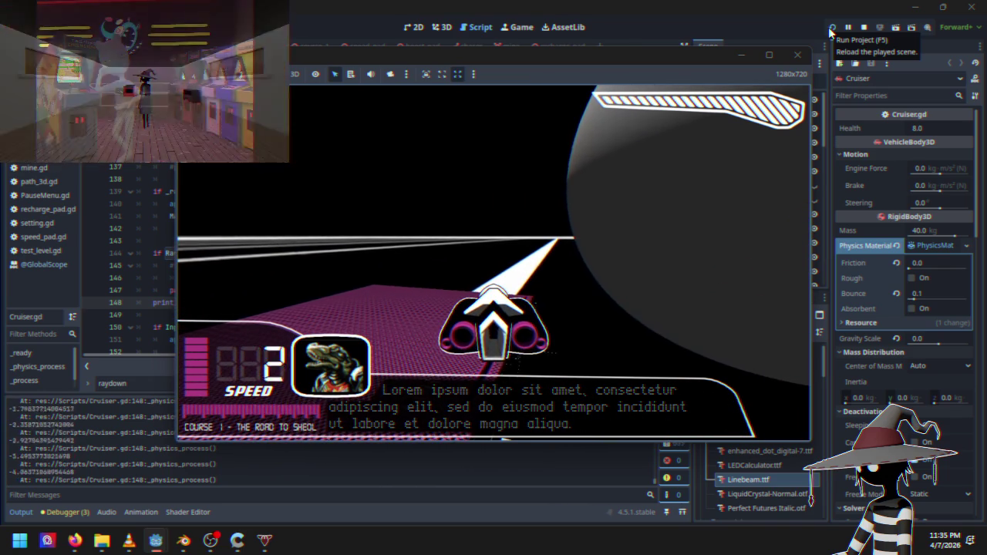
{"action": "key", "text": "s"}
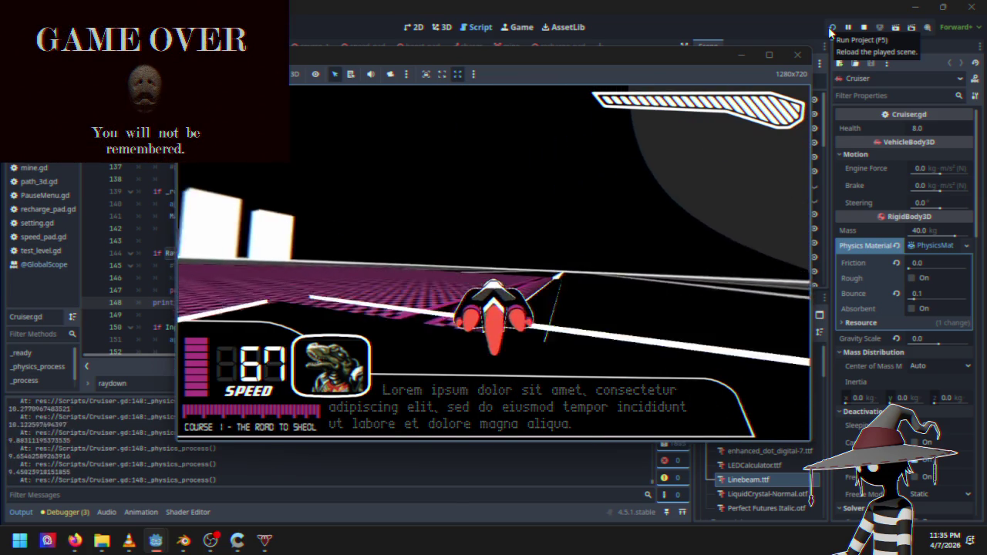
{"action": "key", "text": "Escape"}
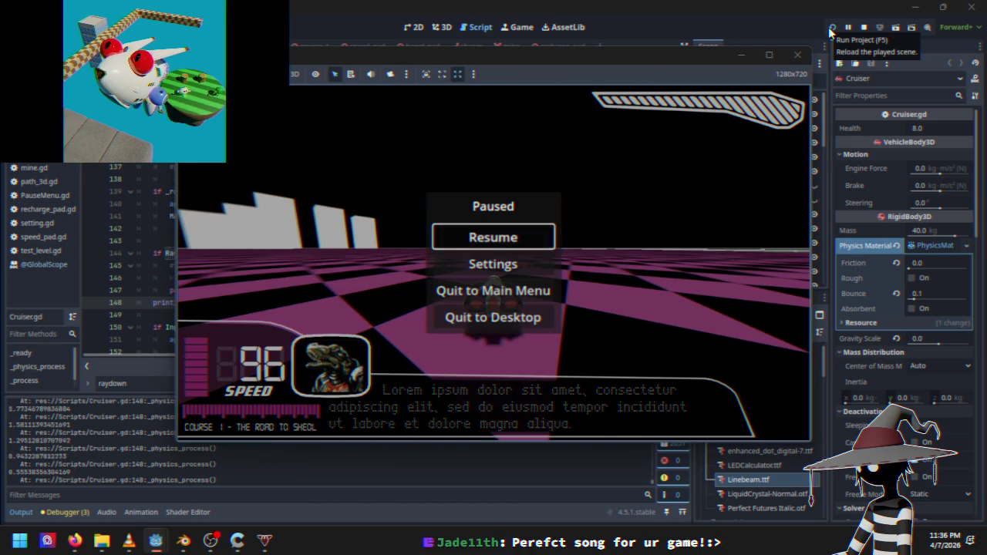
{"action": "key", "text": "Escape"}
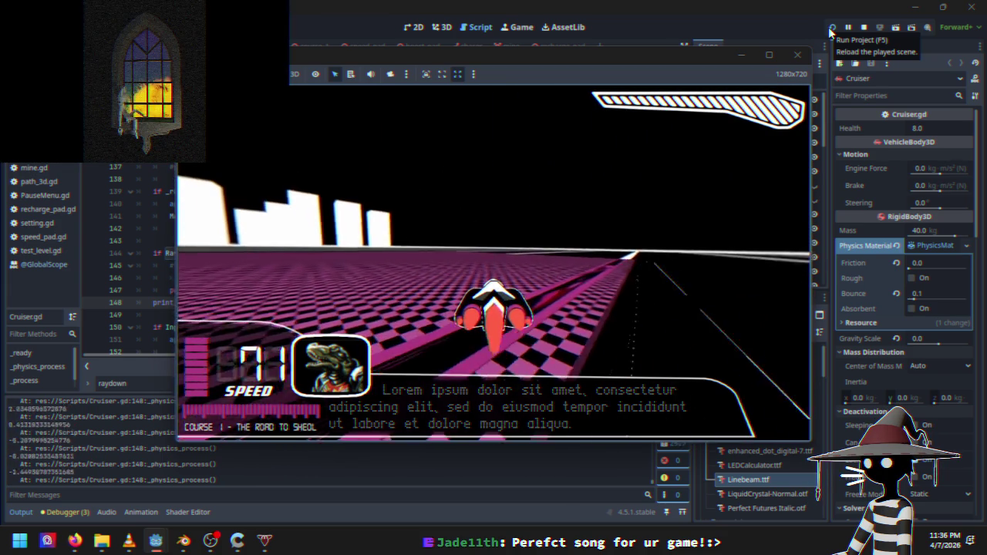
{"action": "key", "text": "Escape"}
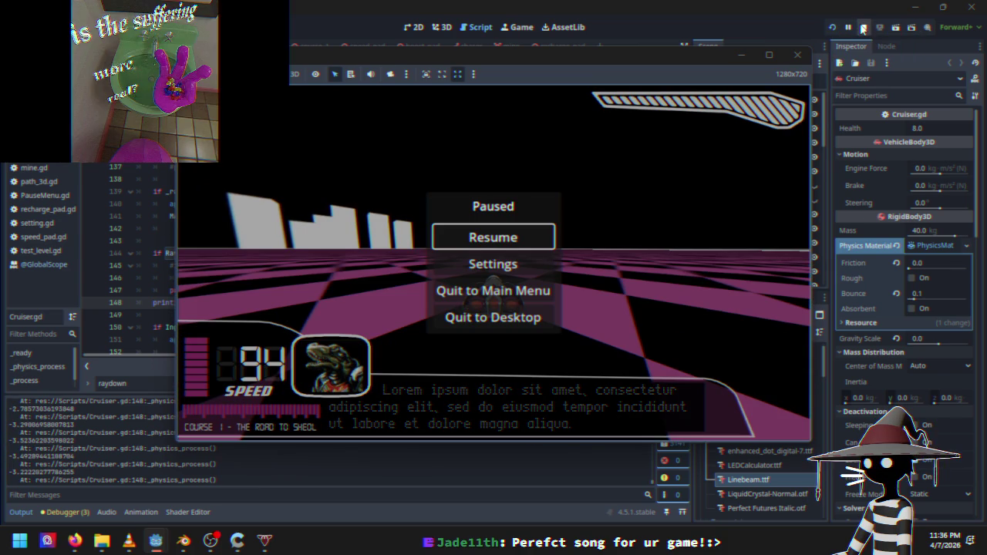
{"action": "key", "text": "Escape"}
{"action": "key", "text": "w"}
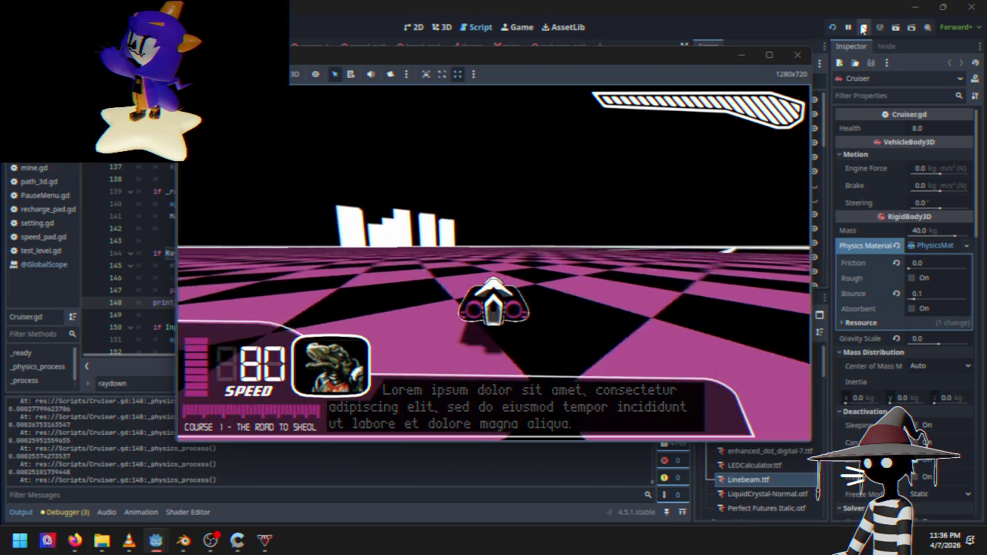
{"action": "key", "text": "Escape"}
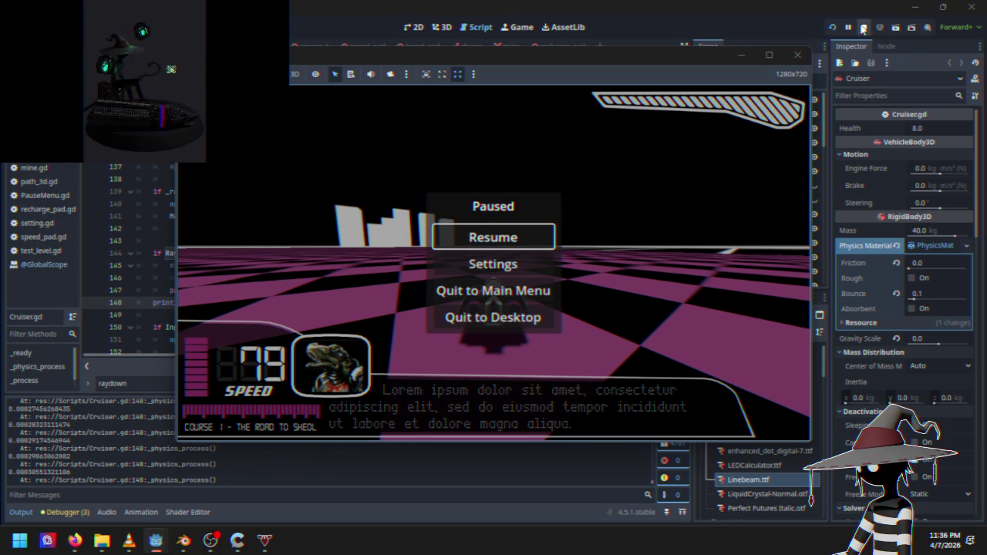
{"action": "left_click", "coordinate": [862, 29]}
{"action": "scroll", "coordinate": [299, 181], "scroll_direction": "up", "scroll_amount": 4}
{"action": "left_click", "coordinate": [320, 176]}
{"action": "scroll", "coordinate": [297, 188], "scroll_direction": "down", "scroll_amount": 2}
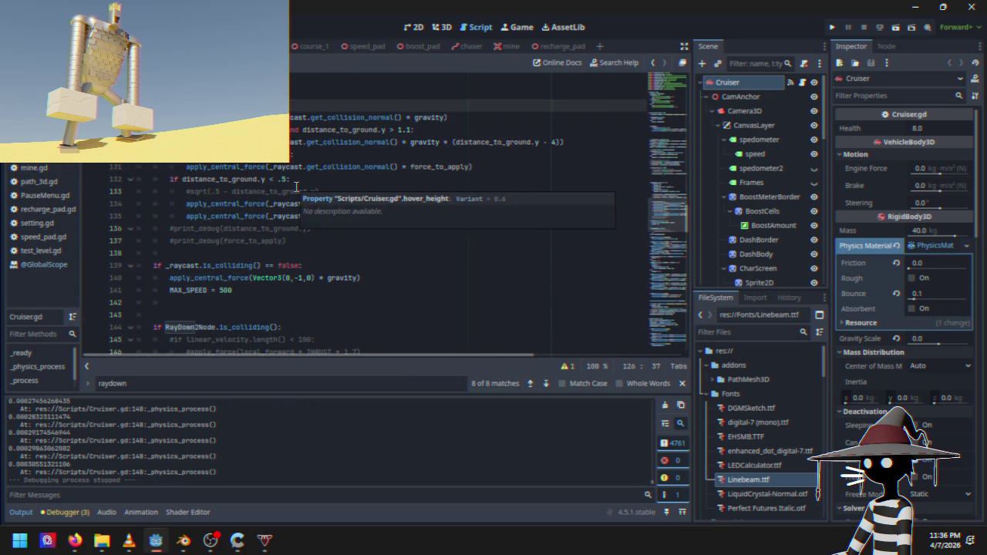
{"action": "scroll", "coordinate": [369, 240], "scroll_direction": "down", "scroll_amount": 2}
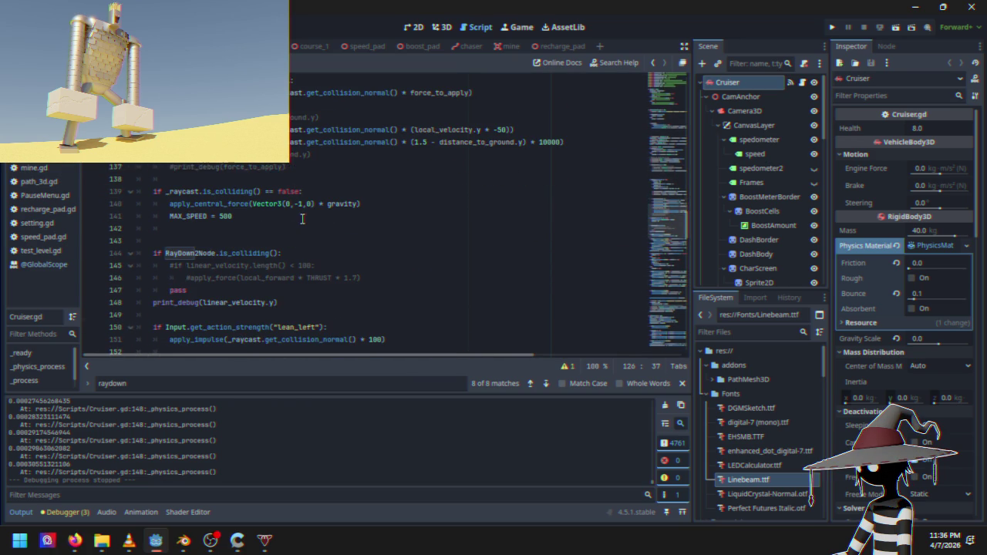
{"action": "scroll", "coordinate": [301, 220], "scroll_direction": "up", "scroll_amount": 11}
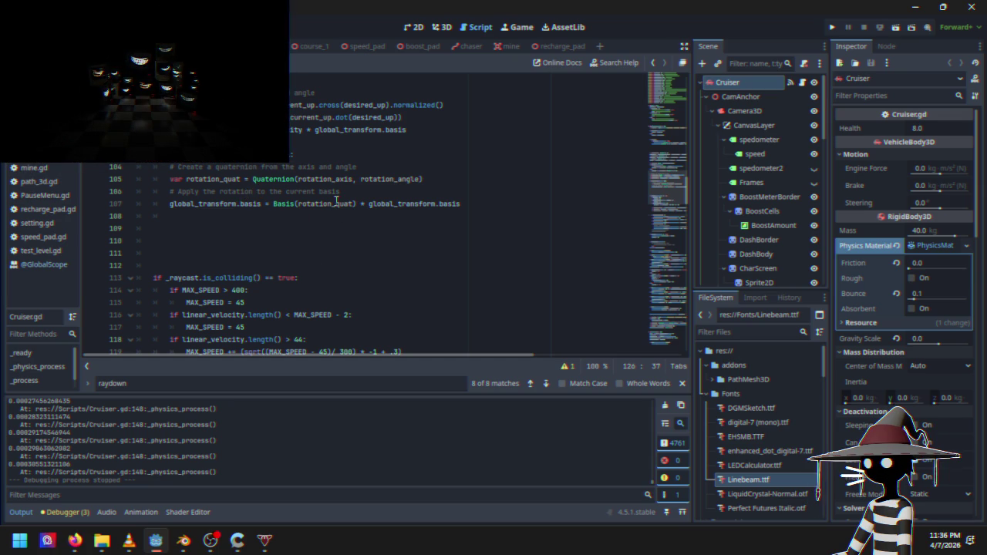
{"action": "scroll", "coordinate": [293, 194], "scroll_direction": "up", "scroll_amount": 4}
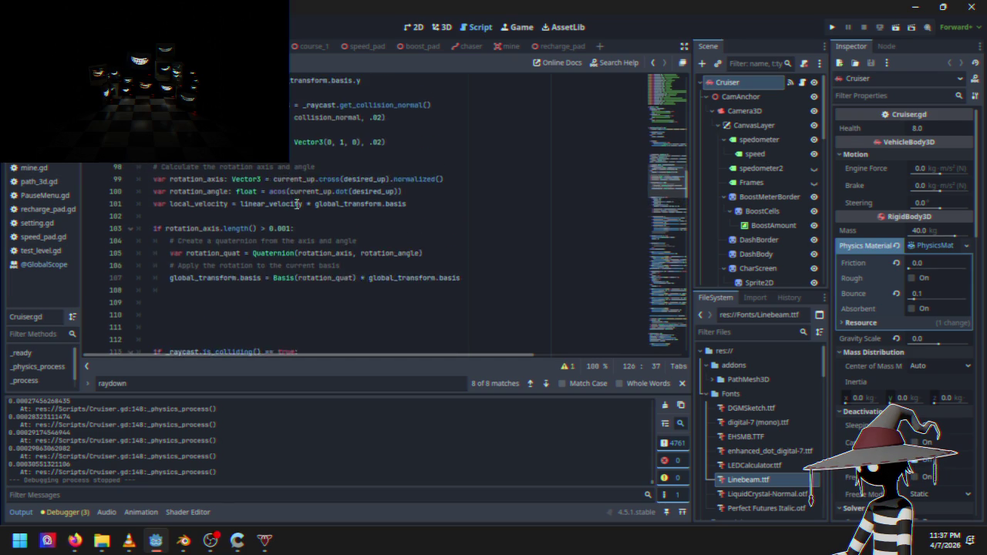
{"action": "scroll", "coordinate": [309, 237], "scroll_direction": "up", "scroll_amount": 5}
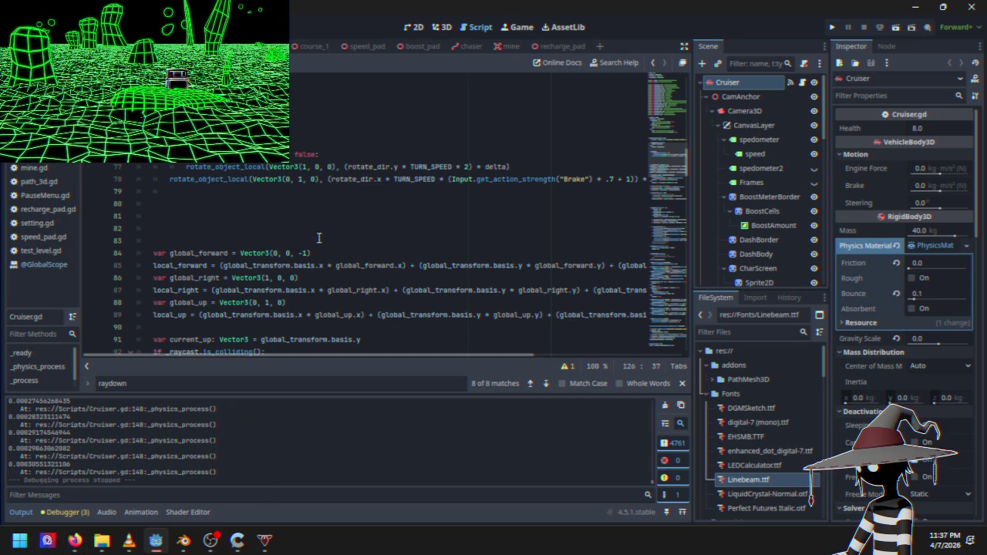
{"action": "left_click", "coordinate": [332, 154]}
{"action": "scroll", "coordinate": [335, 158], "scroll_direction": "up", "scroll_amount": 2}
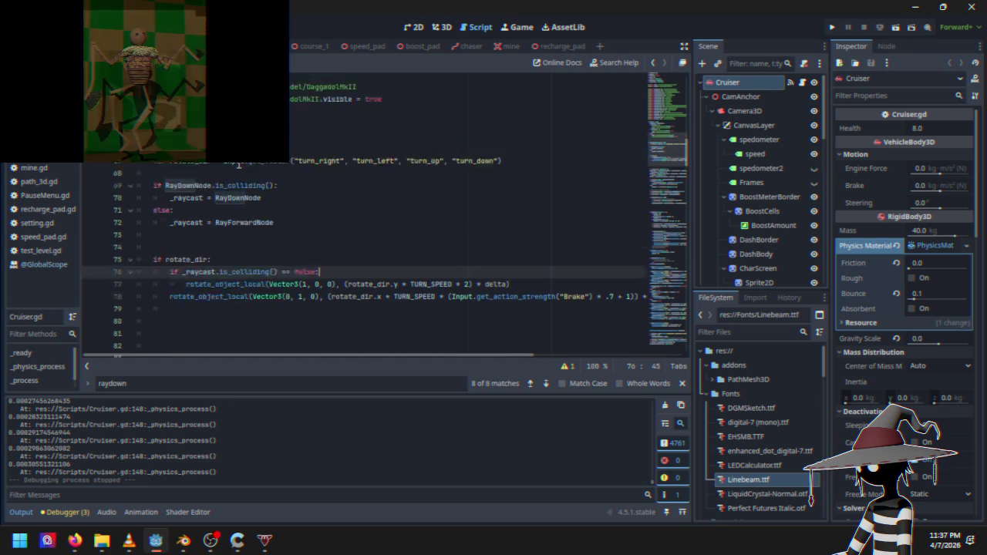
{"action": "scroll", "coordinate": [289, 234], "scroll_direction": "up", "scroll_amount": 5}
{"action": "scroll", "coordinate": [288, 235], "scroll_direction": "up", "scroll_amount": 10}
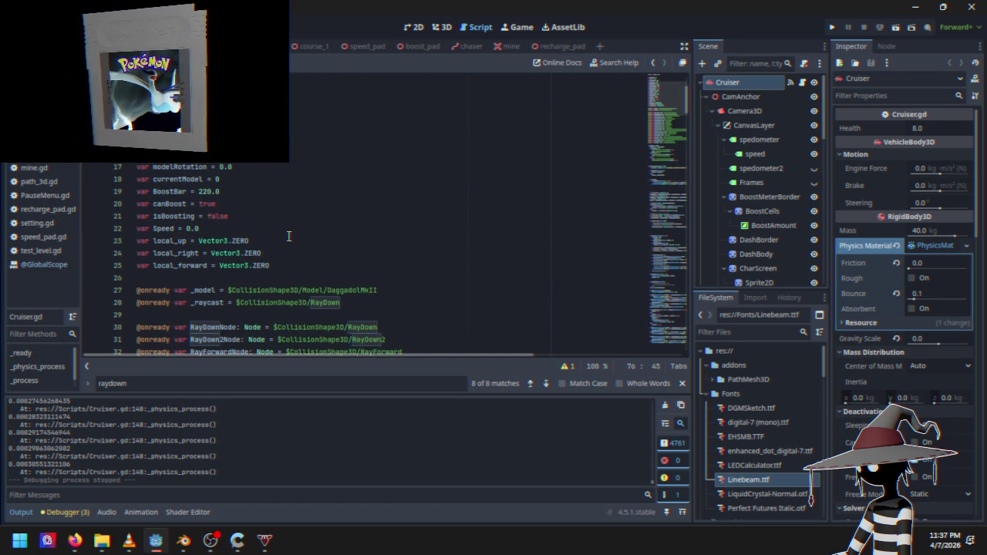
{"action": "scroll", "coordinate": [288, 235], "scroll_direction": "down", "scroll_amount": 9}
{"action": "scroll", "coordinate": [289, 235], "scroll_direction": "down", "scroll_amount": 12}
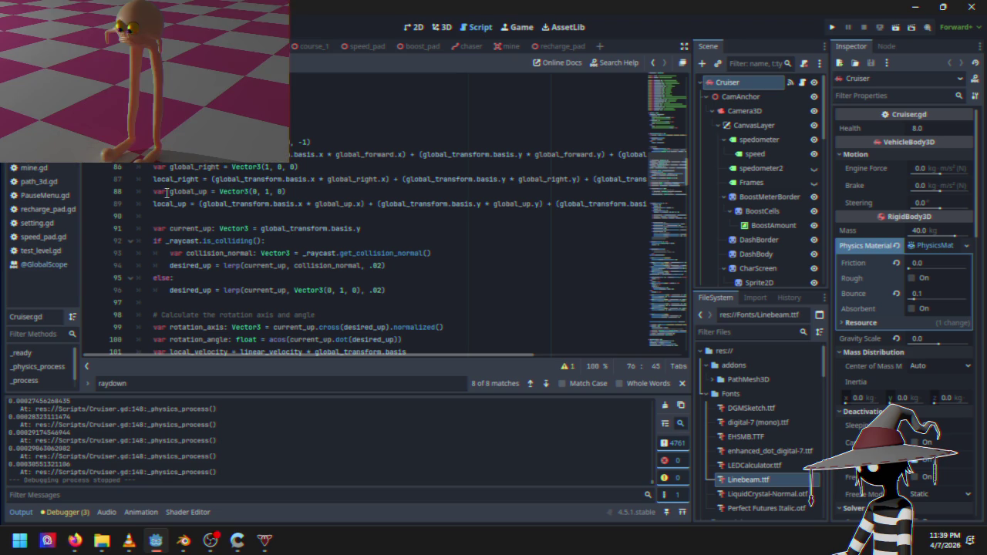
Bring the Firefox window with the FastNoiseLite class reference to the front
{"action": "key", "text": "alt+Tab"}
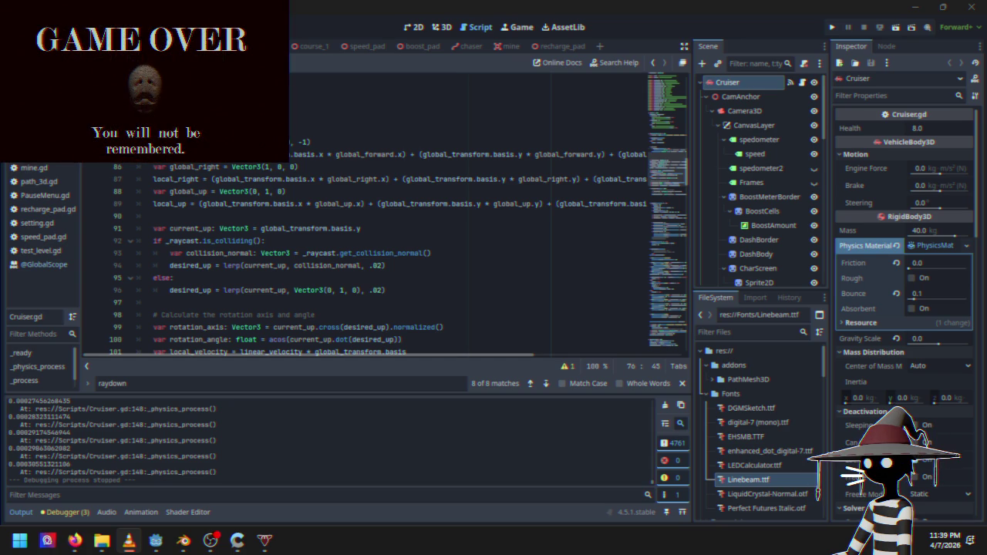
{"action": "key", "text": "alt+Tab"}
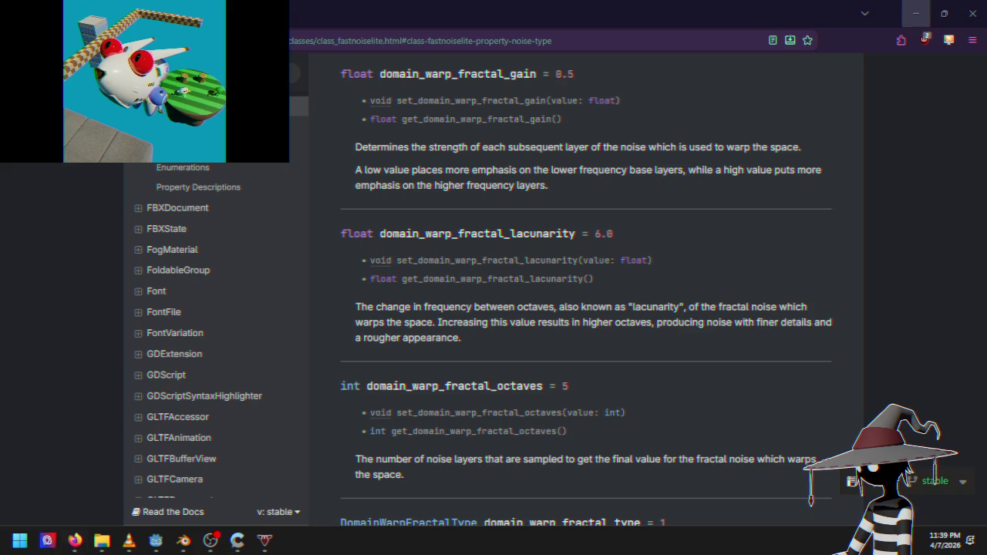
Switch back to the Godot editor's Cruiser.gd script
{"action": "left_click", "coordinate": [916, 13]}
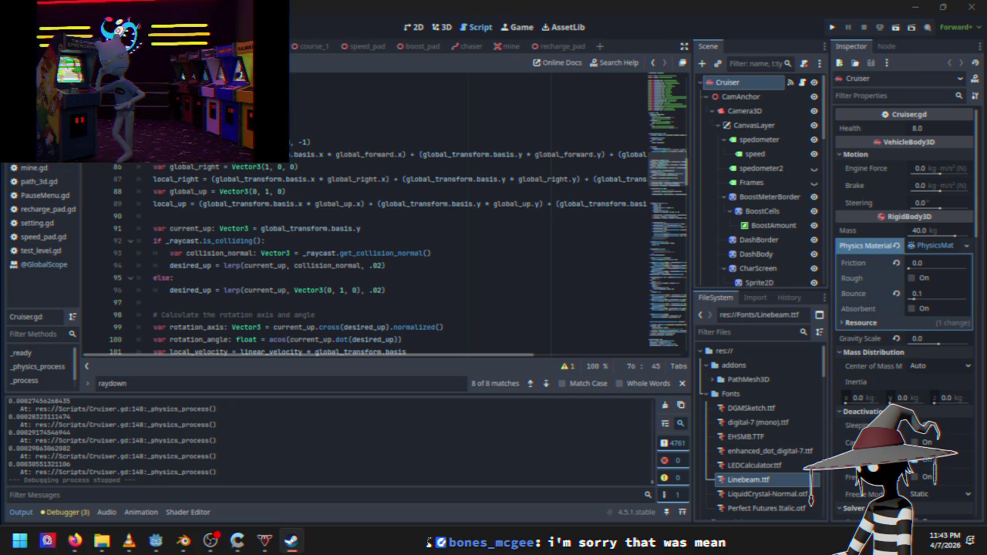
Switch to Steam, open the Rivals of Aether II Fun for All Update notes, and read down through them
{"action": "left_click", "coordinate": [291, 540]}
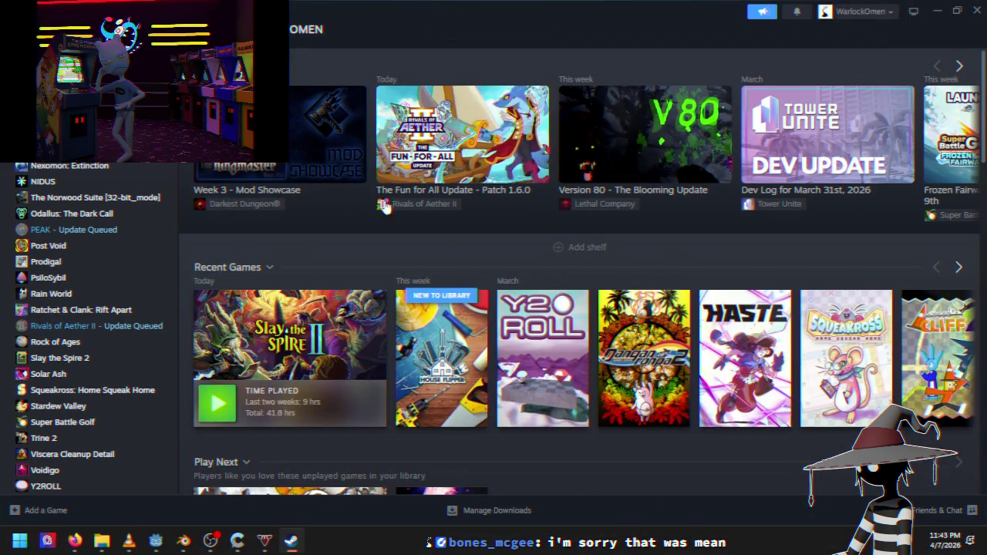
{"action": "left_click", "coordinate": [440, 151]}
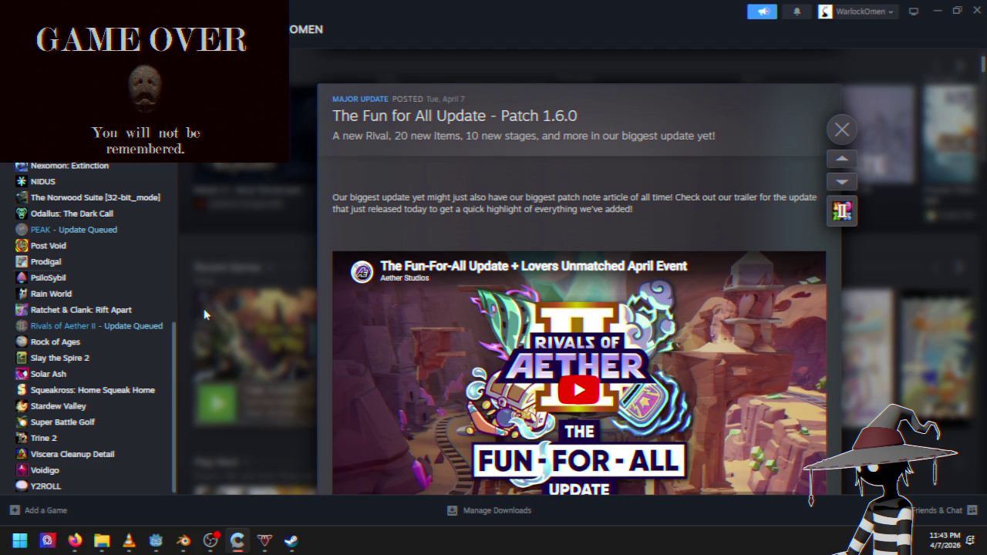
{"action": "scroll", "coordinate": [646, 279], "scroll_direction": "down", "scroll_amount": 3}
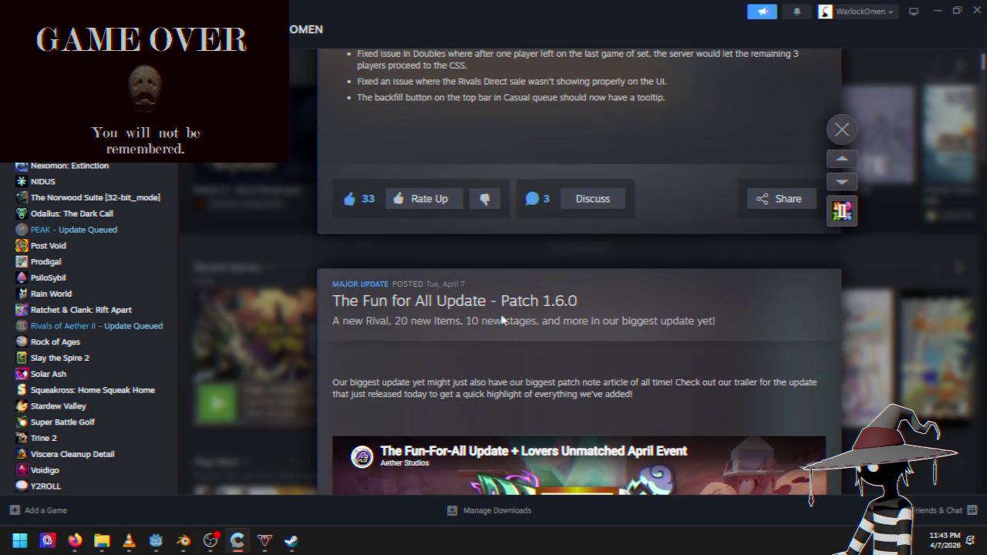
{"action": "scroll", "coordinate": [505, 293], "scroll_direction": "down", "scroll_amount": 5}
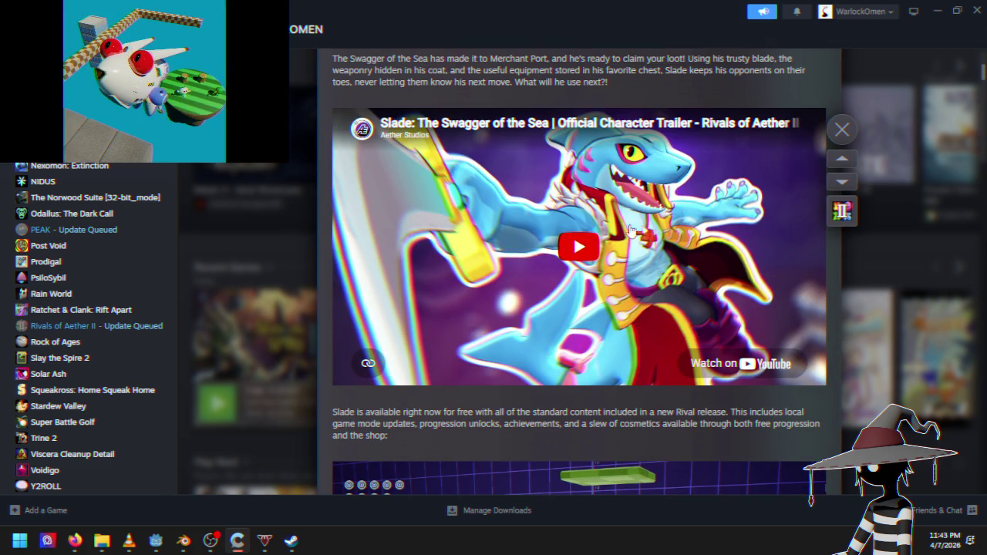
{"action": "scroll", "coordinate": [606, 233], "scroll_direction": "down", "scroll_amount": 5}
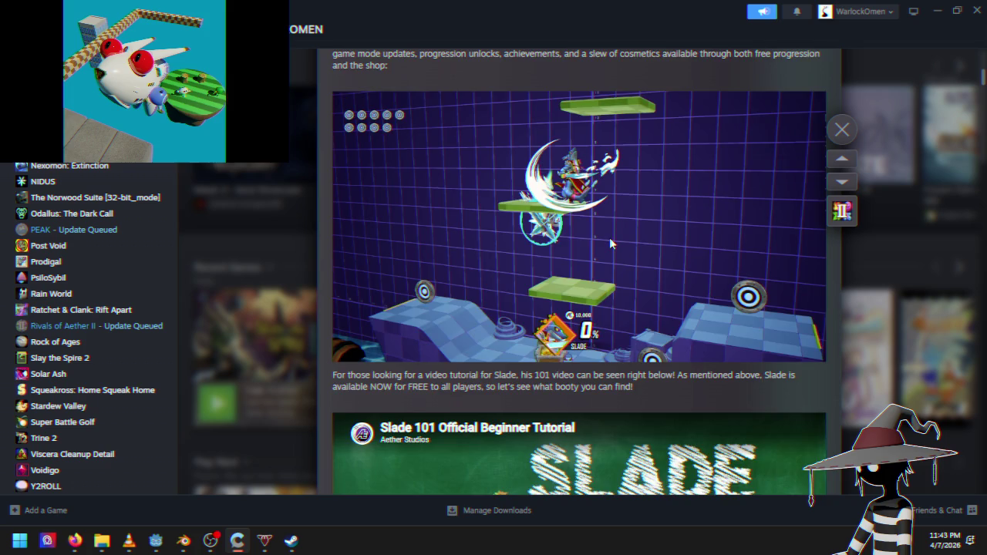
{"action": "scroll", "coordinate": [610, 238], "scroll_direction": "up", "scroll_amount": 6}
{"action": "scroll", "coordinate": [531, 213], "scroll_direction": "down", "scroll_amount": 5}
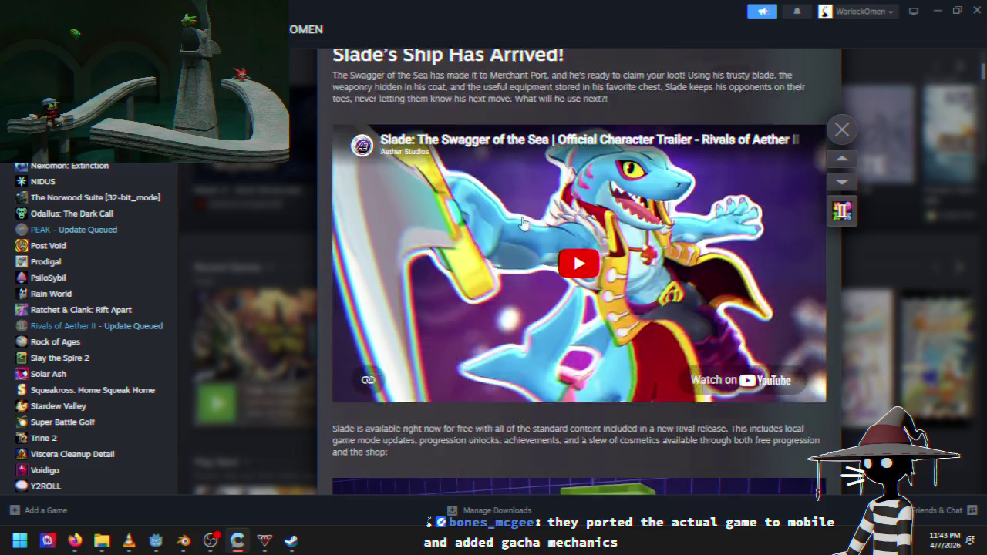
{"action": "scroll", "coordinate": [523, 224], "scroll_direction": "down", "scroll_amount": 1}
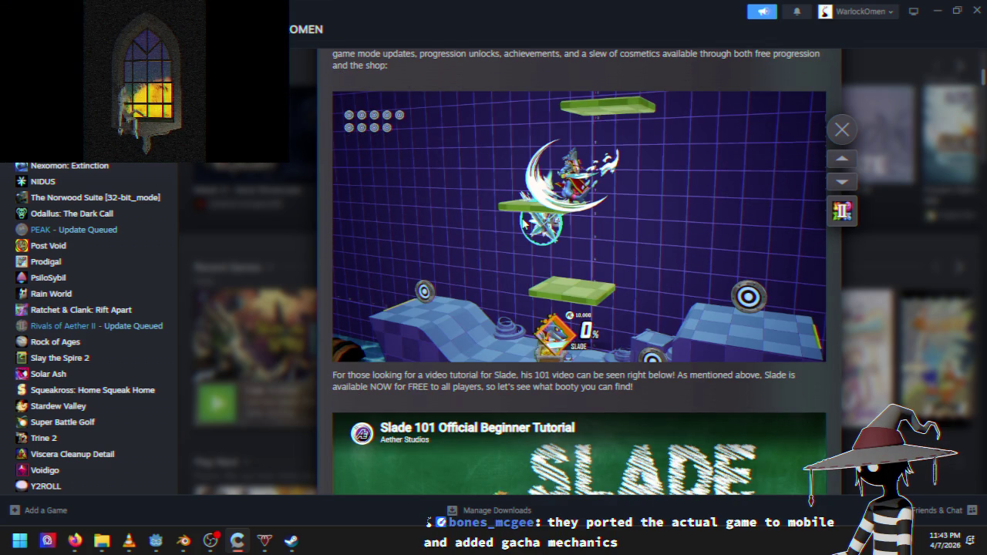
{"action": "scroll", "coordinate": [522, 222], "scroll_direction": "down", "scroll_amount": 3}
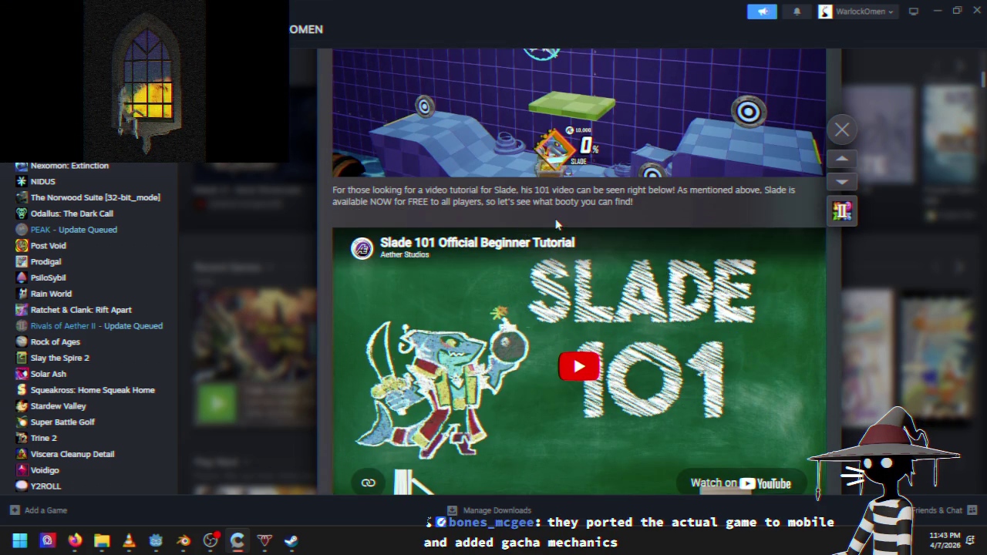
{"action": "scroll", "coordinate": [604, 217], "scroll_direction": "down", "scroll_amount": 7}
{"action": "scroll", "coordinate": [604, 217], "scroll_direction": "down", "scroll_amount": 6}
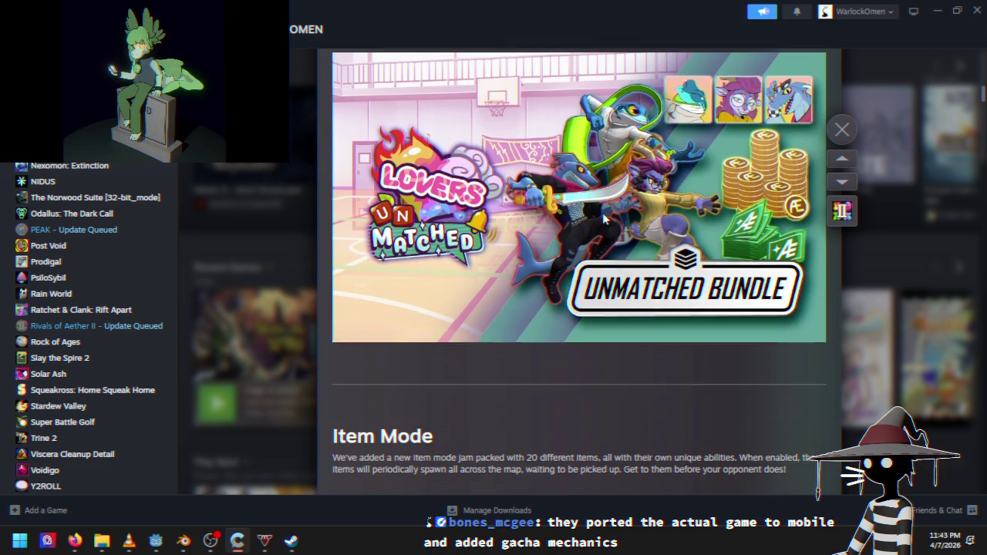
{"action": "scroll", "coordinate": [602, 215], "scroll_direction": "down", "scroll_amount": 5}
{"action": "scroll", "coordinate": [600, 218], "scroll_direction": "down", "scroll_amount": 10}
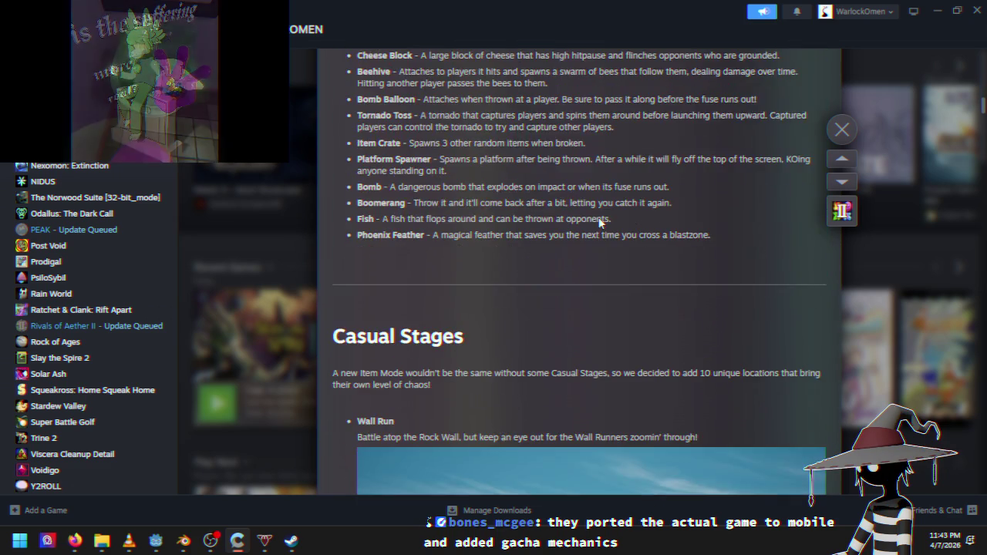
{"action": "scroll", "coordinate": [596, 220], "scroll_direction": "down", "scroll_amount": 4}
{"action": "scroll", "coordinate": [593, 225], "scroll_direction": "down", "scroll_amount": 12}
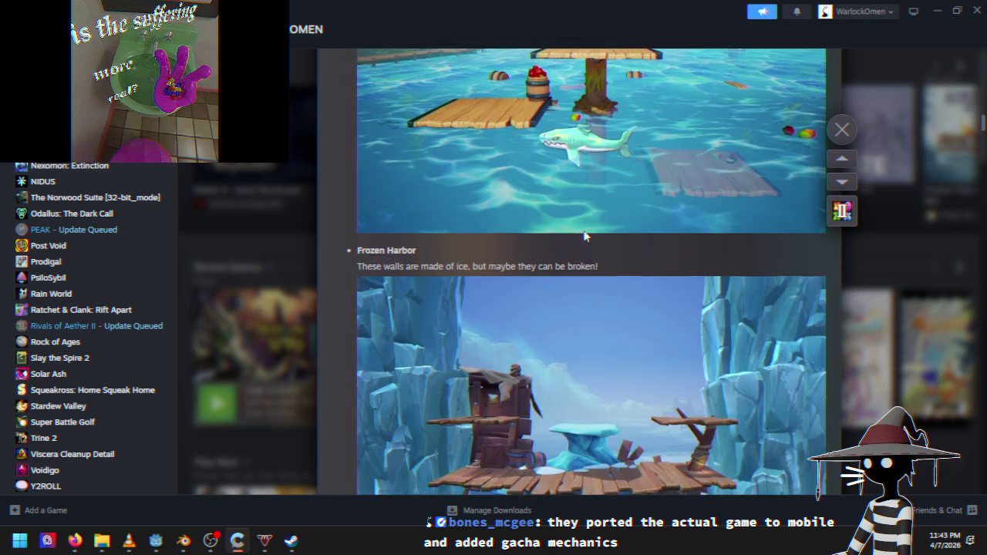
{"action": "scroll", "coordinate": [582, 235], "scroll_direction": "down", "scroll_amount": 15}
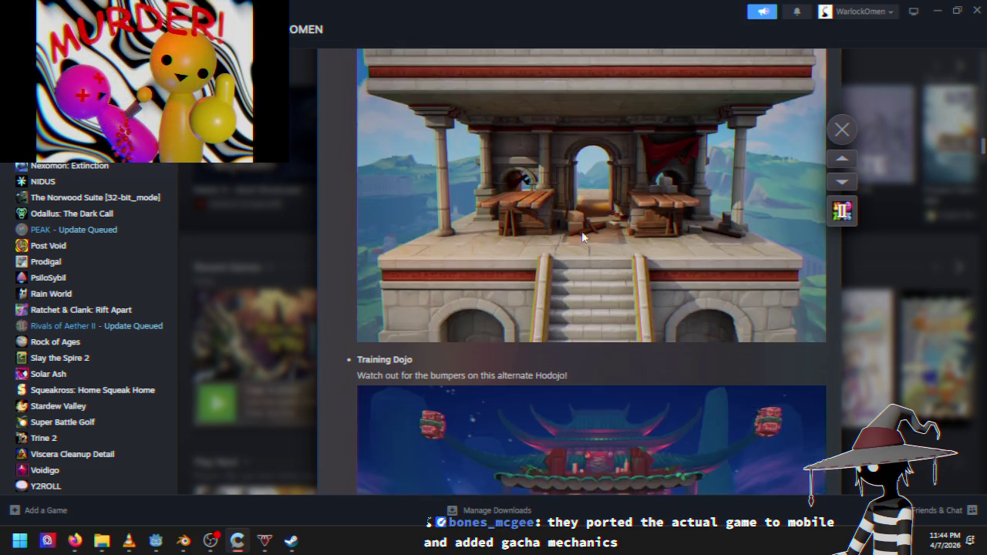
{"action": "scroll", "coordinate": [639, 271], "scroll_direction": "down", "scroll_amount": 12}
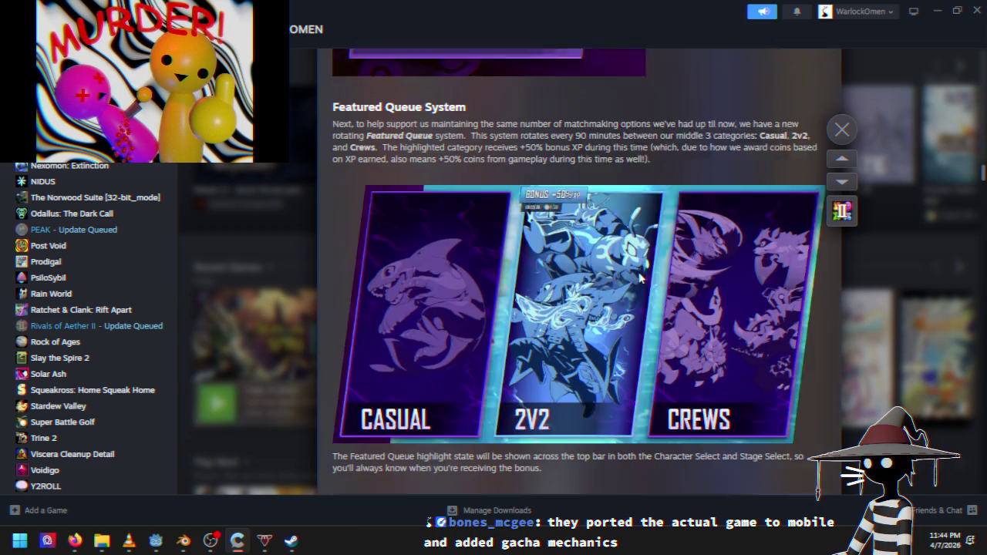
{"action": "scroll", "coordinate": [638, 279], "scroll_direction": "up", "scroll_amount": 6}
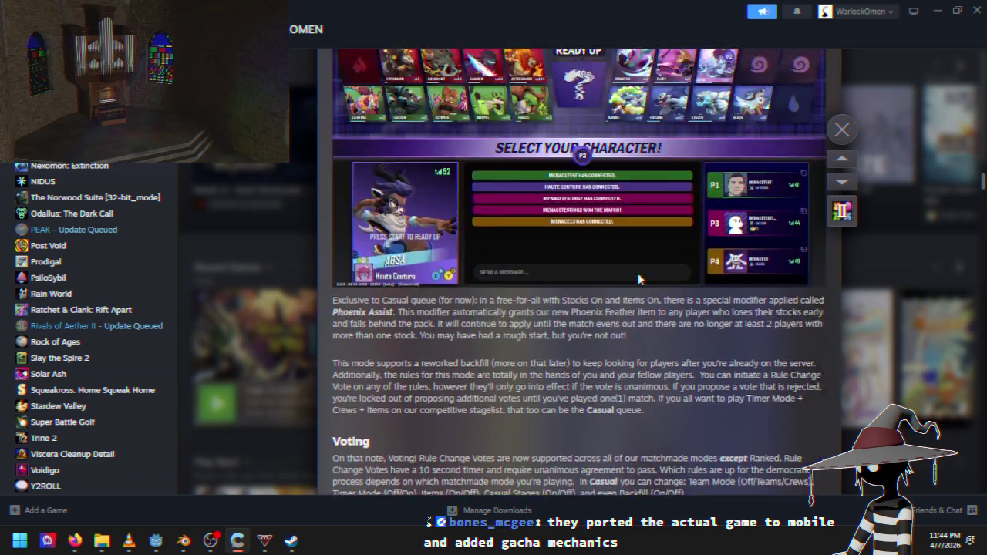
{"action": "scroll", "coordinate": [637, 273], "scroll_direction": "down", "scroll_amount": 10}
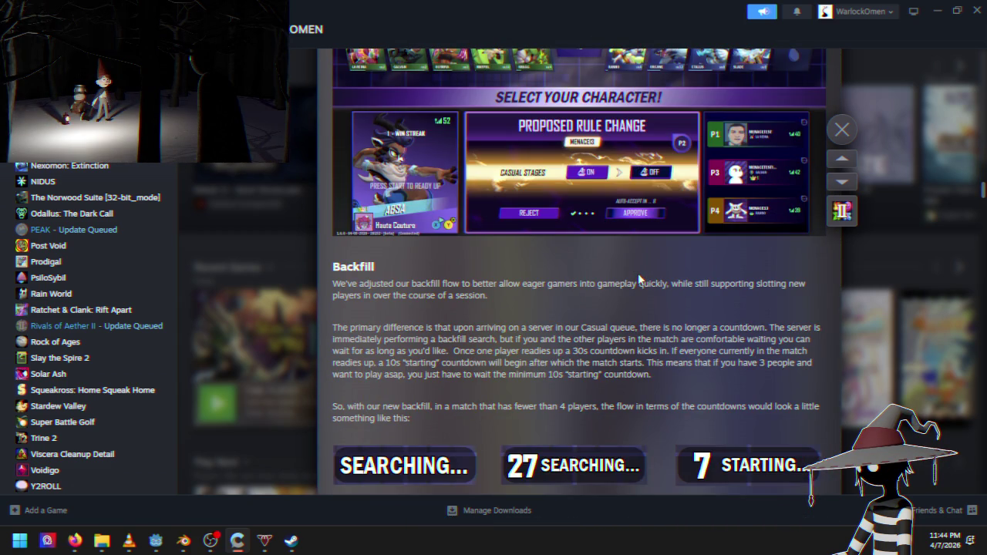
{"action": "scroll", "coordinate": [638, 273], "scroll_direction": "down", "scroll_amount": 15}
{"action": "scroll", "coordinate": [637, 273], "scroll_direction": "down", "scroll_amount": 20}
{"action": "scroll", "coordinate": [638, 275], "scroll_direction": "down", "scroll_amount": 1}
{"action": "scroll", "coordinate": [638, 275], "scroll_direction": "up", "scroll_amount": 4}
{"action": "scroll", "coordinate": [637, 275], "scroll_direction": "down", "scroll_amount": 13}
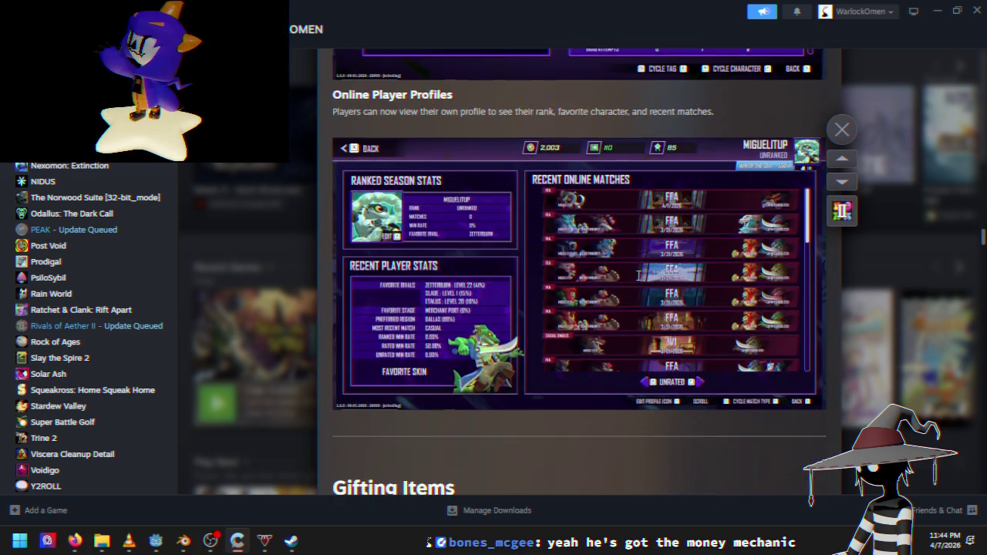
{"action": "scroll", "coordinate": [638, 275], "scroll_direction": "down", "scroll_amount": 20}
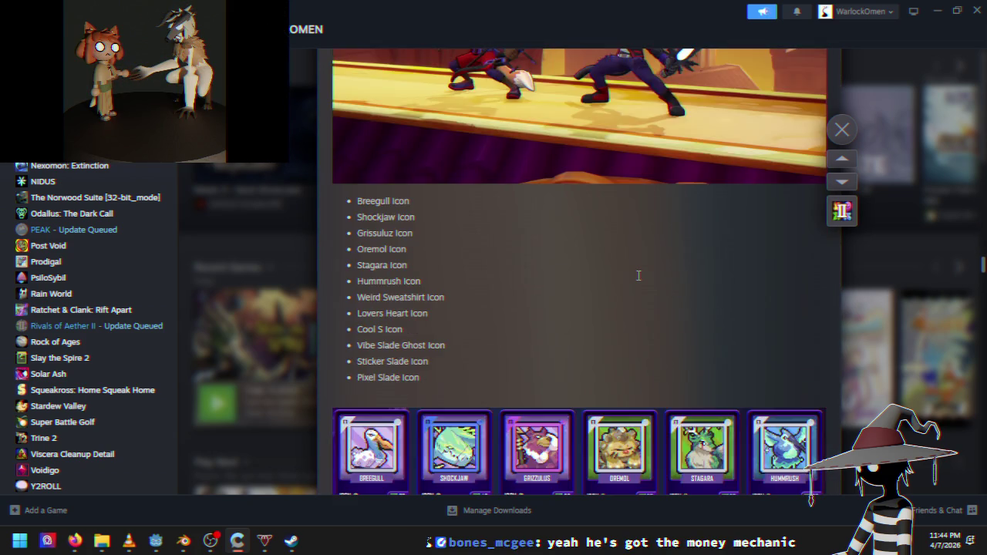
{"action": "scroll", "coordinate": [638, 275], "scroll_direction": "down", "scroll_amount": 20}
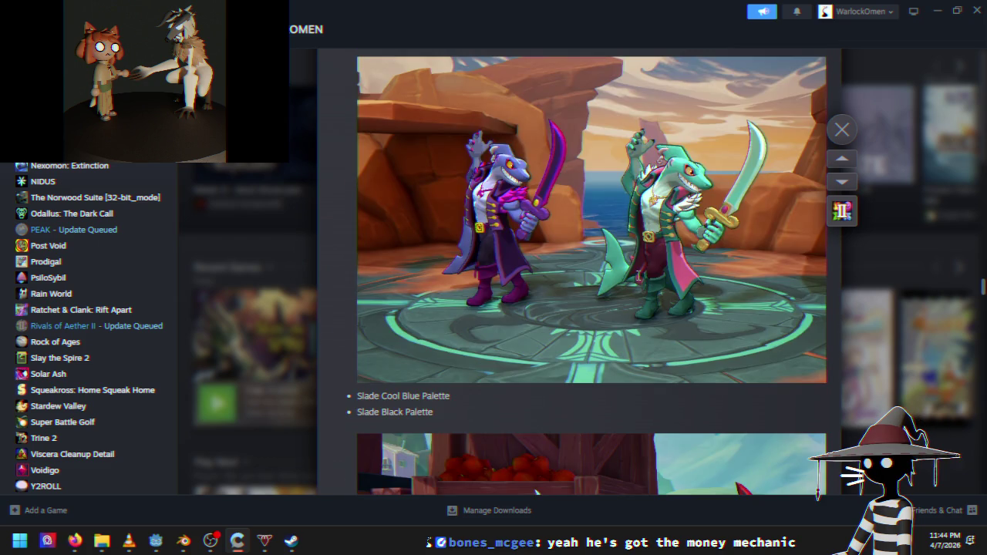
{"action": "scroll", "coordinate": [639, 276], "scroll_direction": "down", "scroll_amount": 20}
{"action": "scroll", "coordinate": [638, 275], "scroll_direction": "down", "scroll_amount": 15}
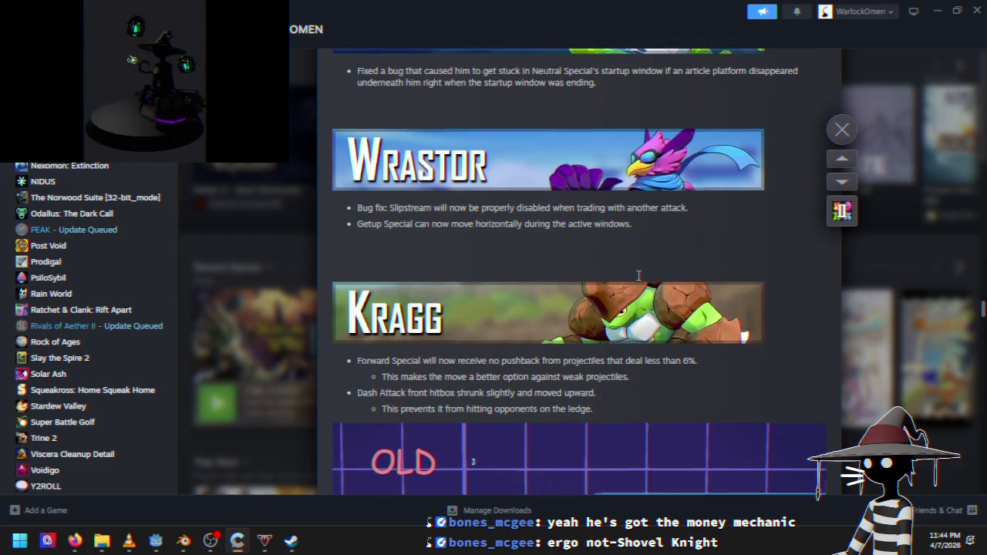
{"action": "scroll", "coordinate": [639, 276], "scroll_direction": "down", "scroll_amount": 8}
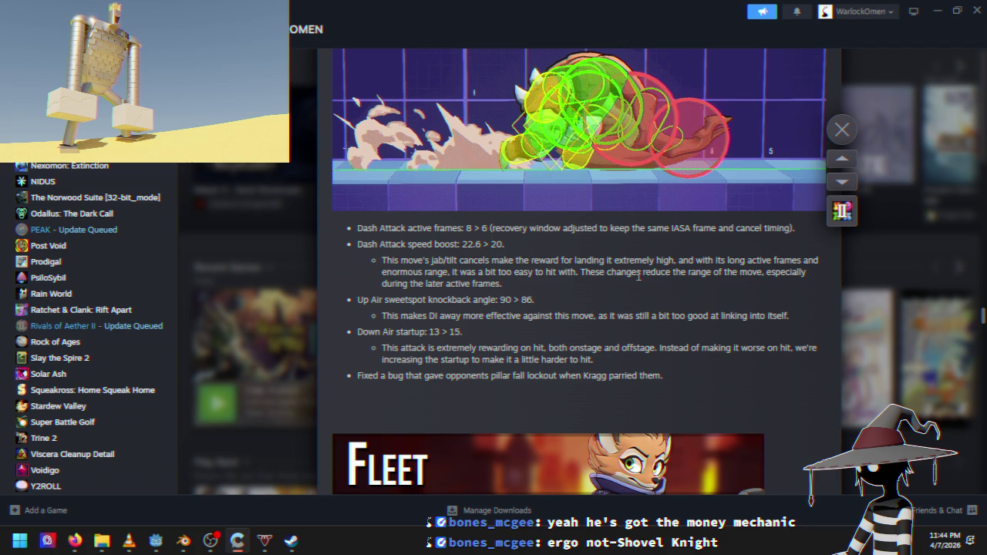
Scroll back up to Hotfix Notes 1.6.0, then close the patch notes overlay
{"action": "scroll", "coordinate": [640, 297], "scroll_direction": "up", "scroll_amount": 20}
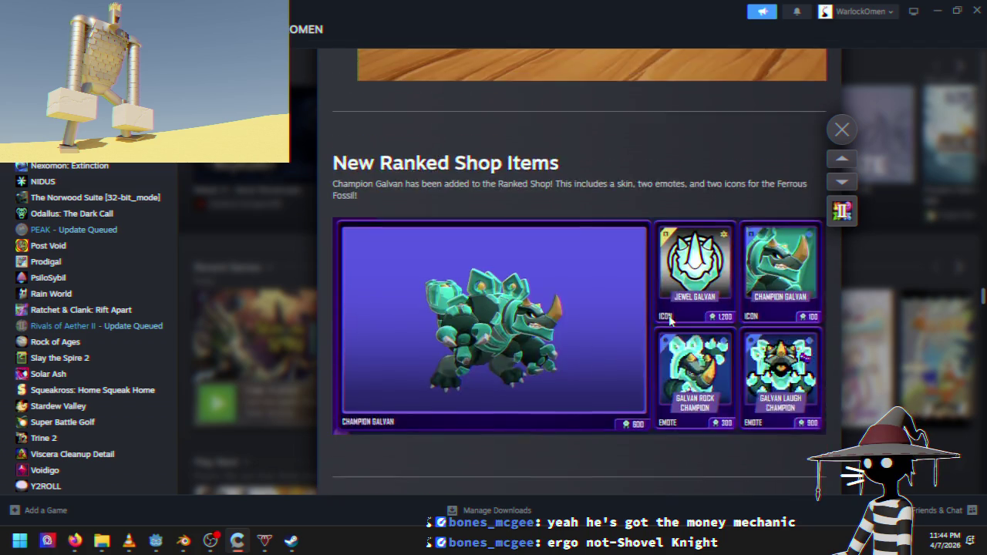
{"action": "scroll", "coordinate": [679, 320], "scroll_direction": "up", "scroll_amount": 15}
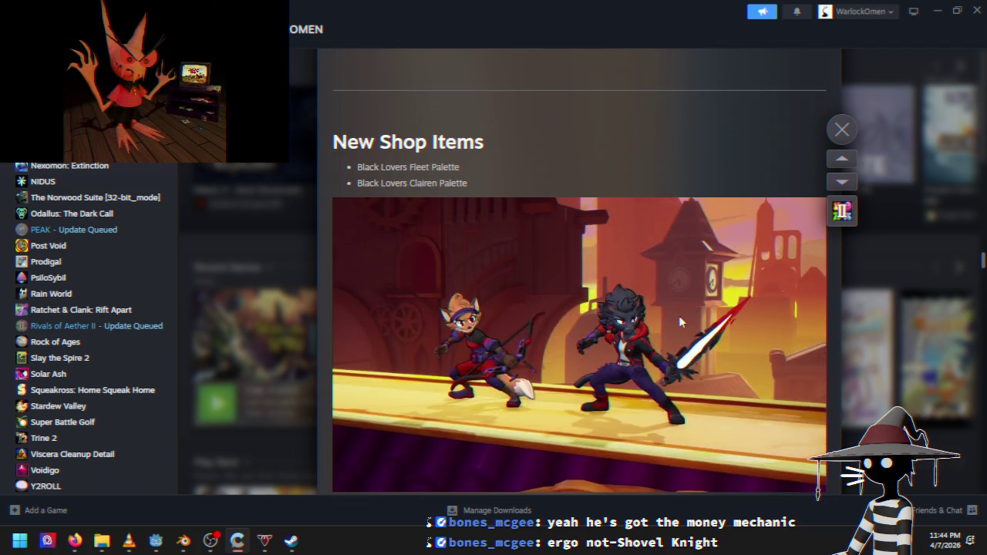
{"action": "scroll", "coordinate": [679, 317], "scroll_direction": "up", "scroll_amount": 20}
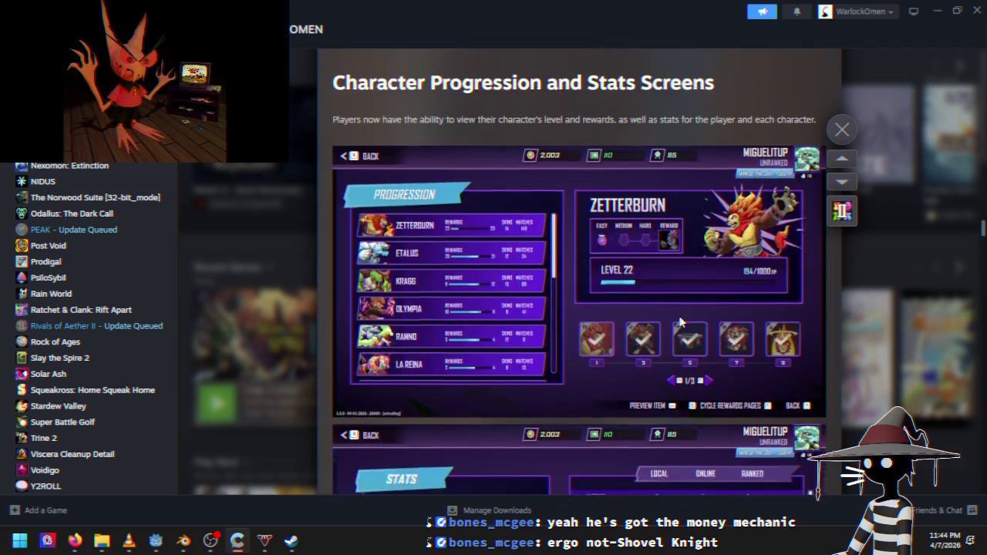
{"action": "scroll", "coordinate": [700, 316], "scroll_direction": "up", "scroll_amount": 20}
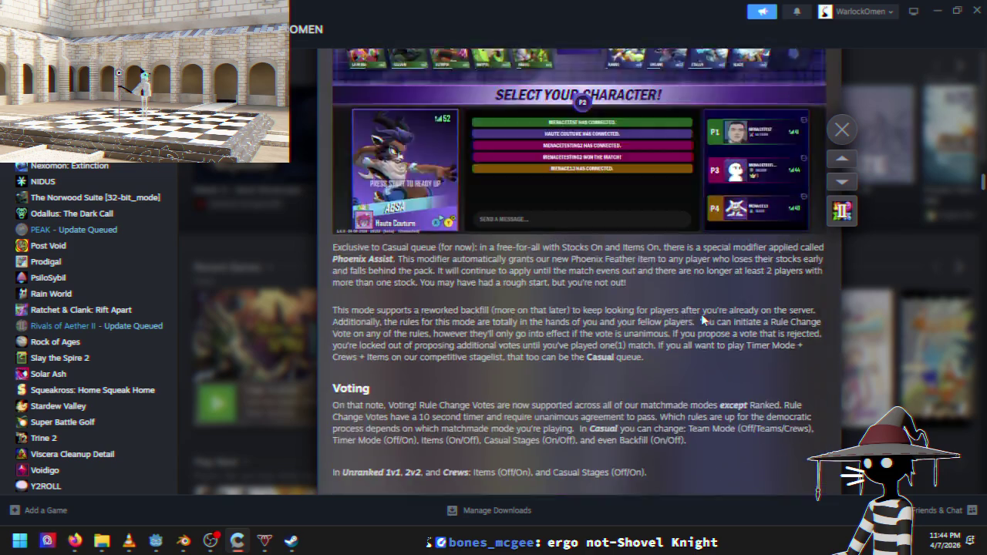
{"action": "scroll", "coordinate": [701, 314], "scroll_direction": "up", "scroll_amount": 5}
{"action": "scroll", "coordinate": [701, 313], "scroll_direction": "down", "scroll_amount": 15}
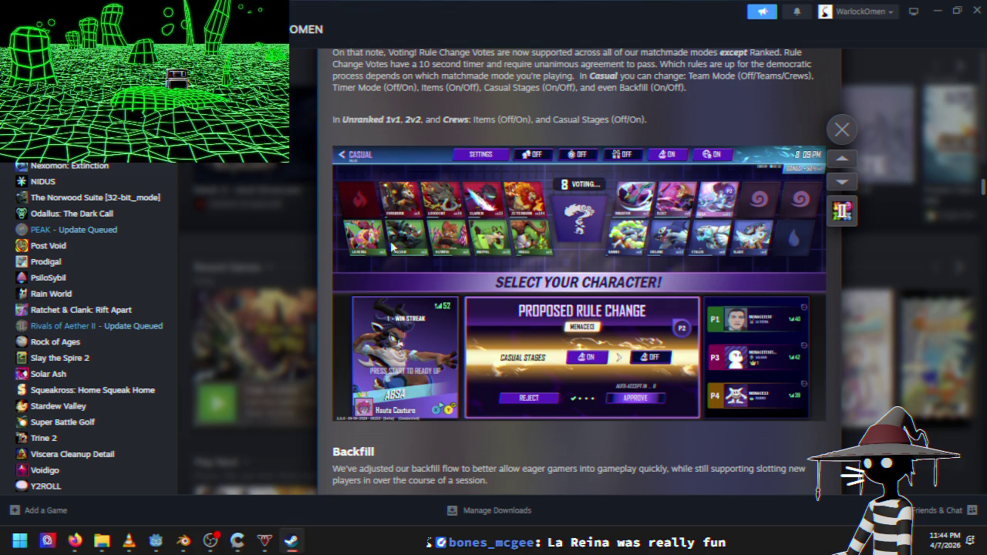
{"action": "scroll", "coordinate": [478, 346], "scroll_direction": "up", "scroll_amount": 8}
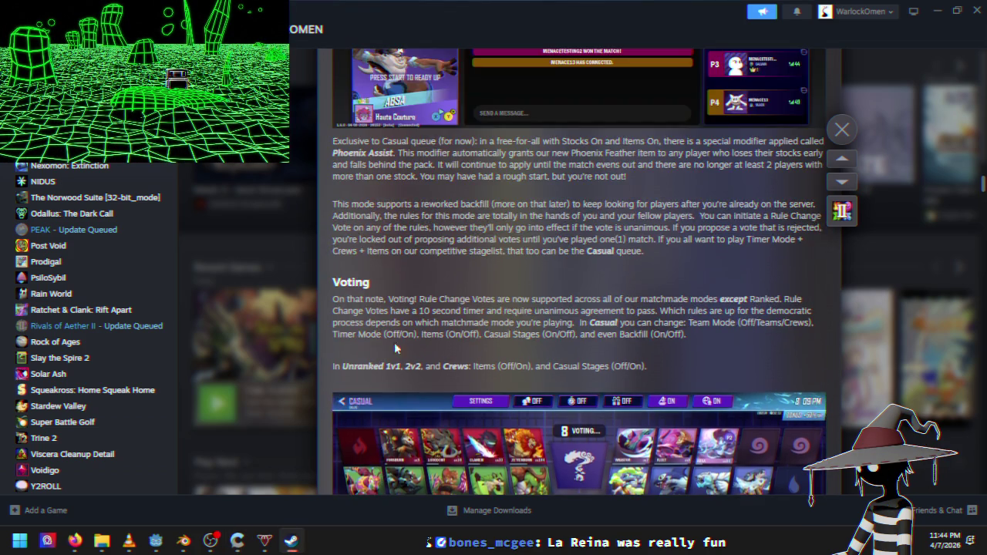
{"action": "scroll", "coordinate": [524, 350], "scroll_direction": "up", "scroll_amount": 5}
{"action": "scroll", "coordinate": [524, 350], "scroll_direction": "up", "scroll_amount": 6}
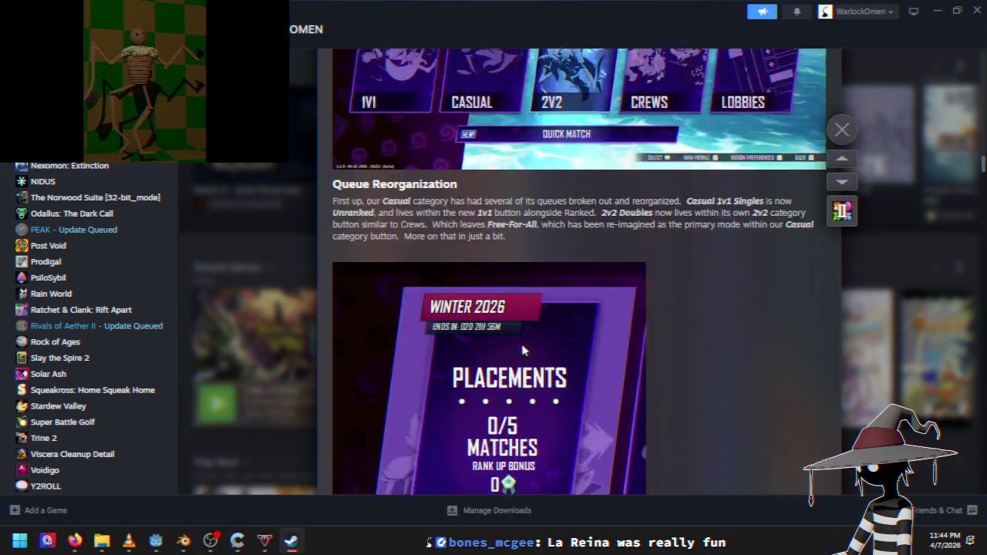
{"action": "scroll", "coordinate": [483, 327], "scroll_direction": "down", "scroll_amount": 9}
{"action": "scroll", "coordinate": [483, 327], "scroll_direction": "up", "scroll_amount": 20}
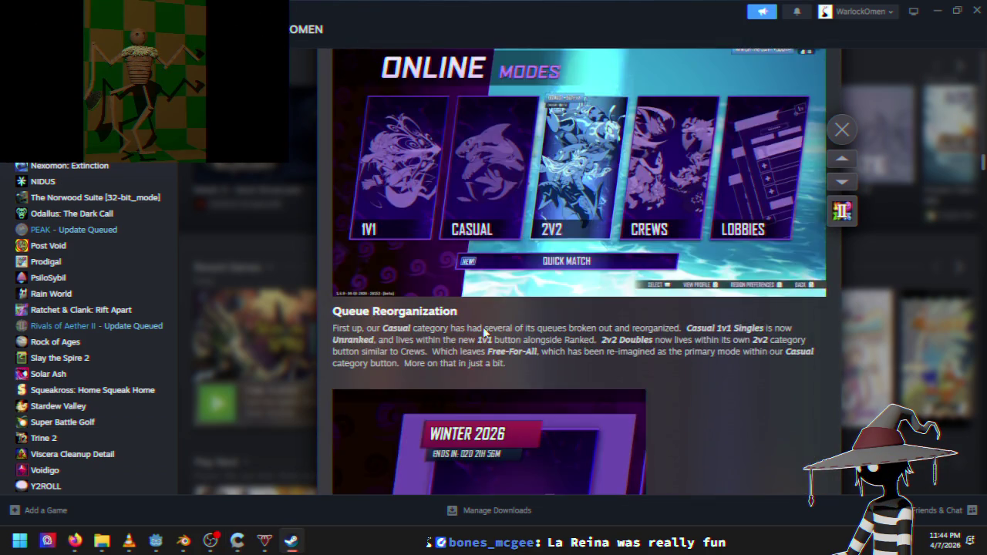
{"action": "scroll", "coordinate": [495, 326], "scroll_direction": "up", "scroll_amount": 20}
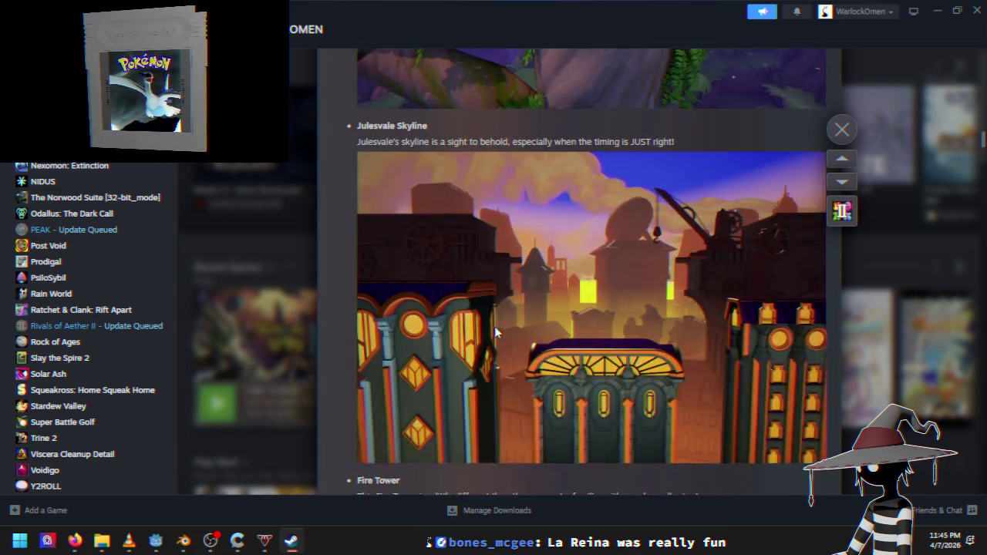
{"action": "scroll", "coordinate": [494, 326], "scroll_direction": "up", "scroll_amount": 20}
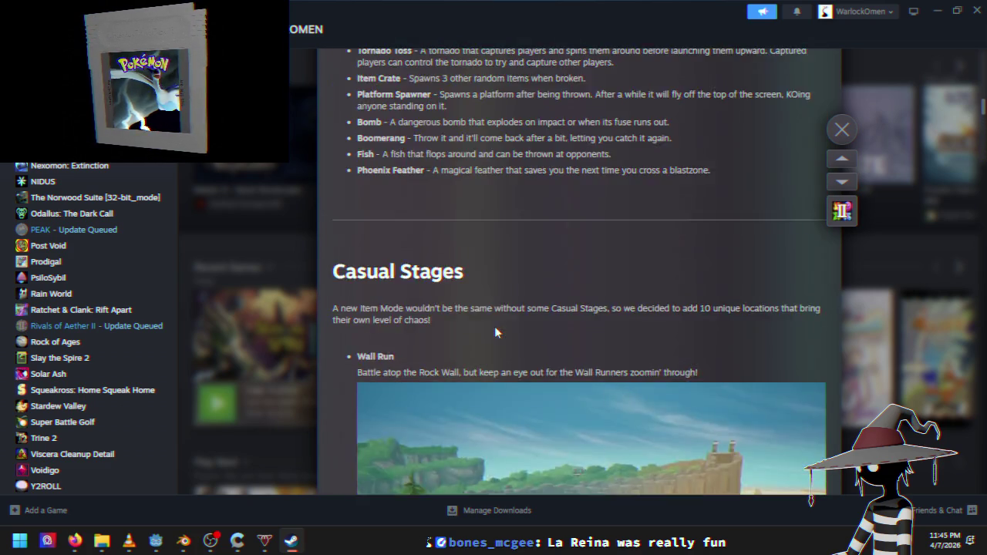
{"action": "scroll", "coordinate": [494, 326], "scroll_direction": "up", "scroll_amount": 15}
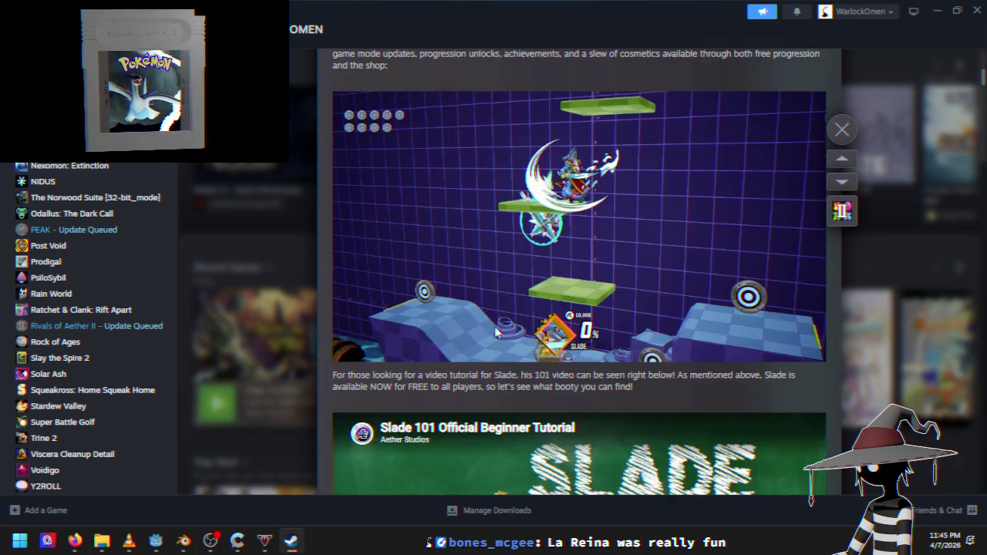
{"action": "scroll", "coordinate": [494, 326], "scroll_direction": "down", "scroll_amount": 5}
{"action": "scroll", "coordinate": [494, 326], "scroll_direction": "down", "scroll_amount": 2}
{"action": "scroll", "coordinate": [494, 326], "scroll_direction": "up", "scroll_amount": 7}
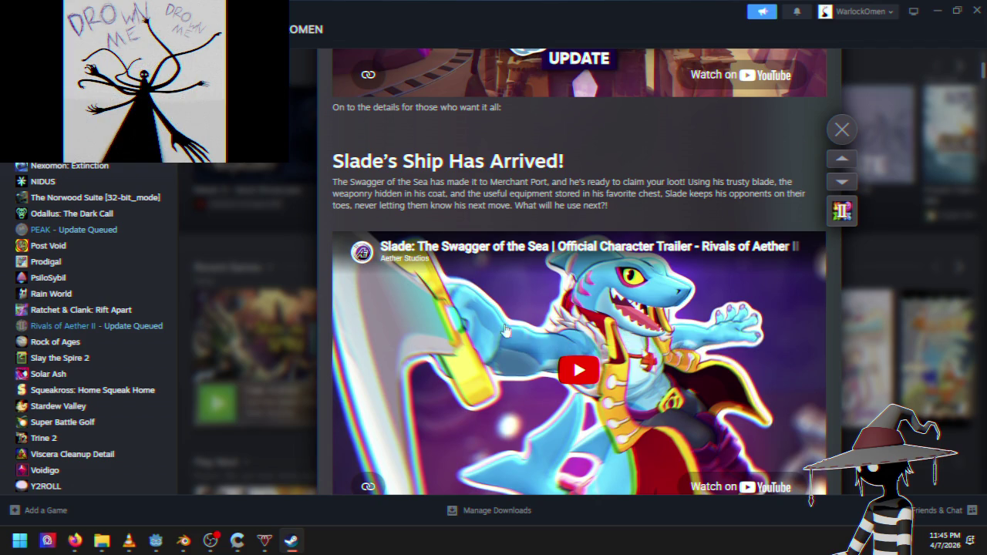
{"action": "scroll", "coordinate": [540, 332], "scroll_direction": "up", "scroll_amount": 10}
{"action": "scroll", "coordinate": [562, 370], "scroll_direction": "up", "scroll_amount": 5}
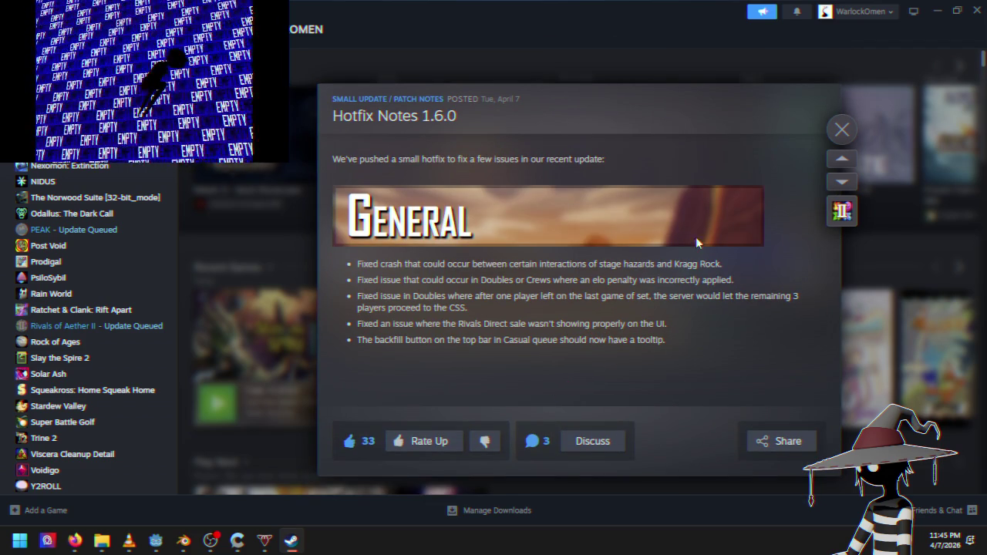
{"action": "left_click", "coordinate": [842, 130]}
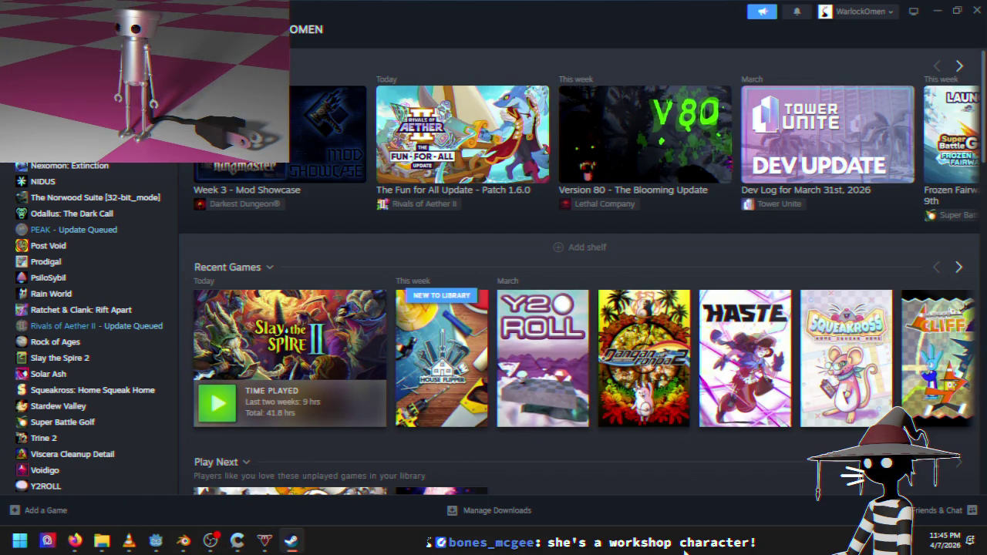
Scroll the library sidebar to the top and open the Borderlands 2 page
{"action": "scroll", "coordinate": [749, 432], "scroll_direction": "down", "scroll_amount": 3}
{"action": "scroll", "coordinate": [867, 394], "scroll_direction": "up", "scroll_amount": 3}
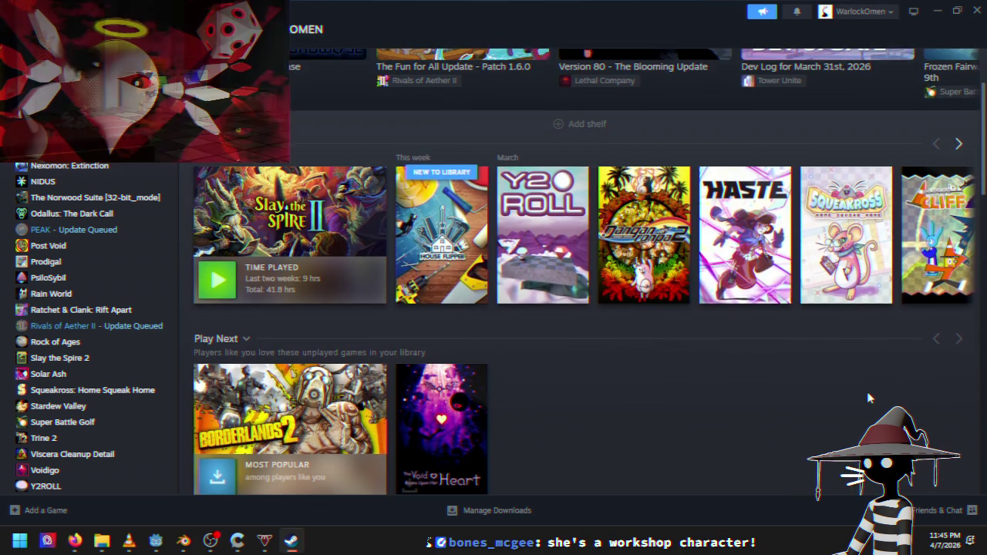
{"action": "scroll", "coordinate": [863, 396], "scroll_direction": "down", "scroll_amount": 3}
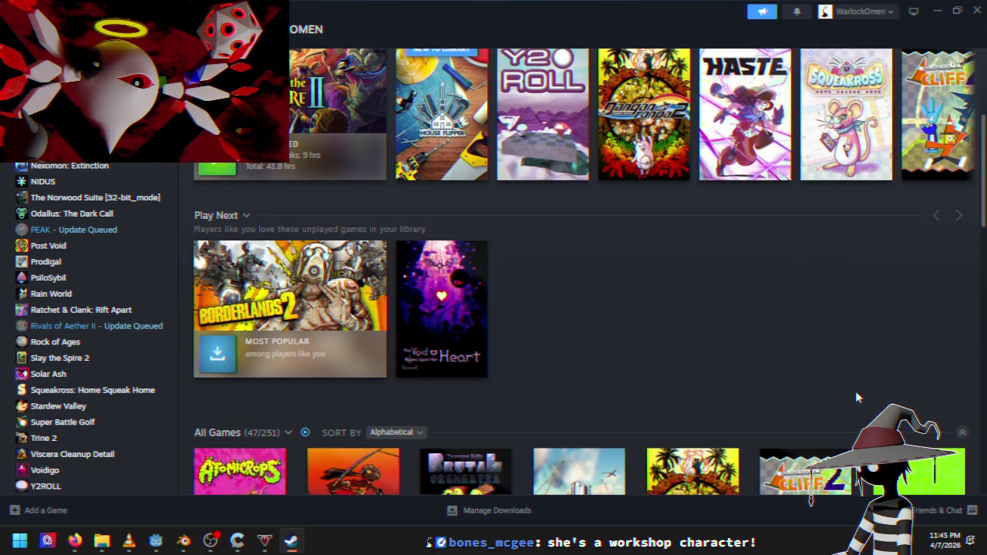
{"action": "mouse_move", "coordinate": [453, 278]}
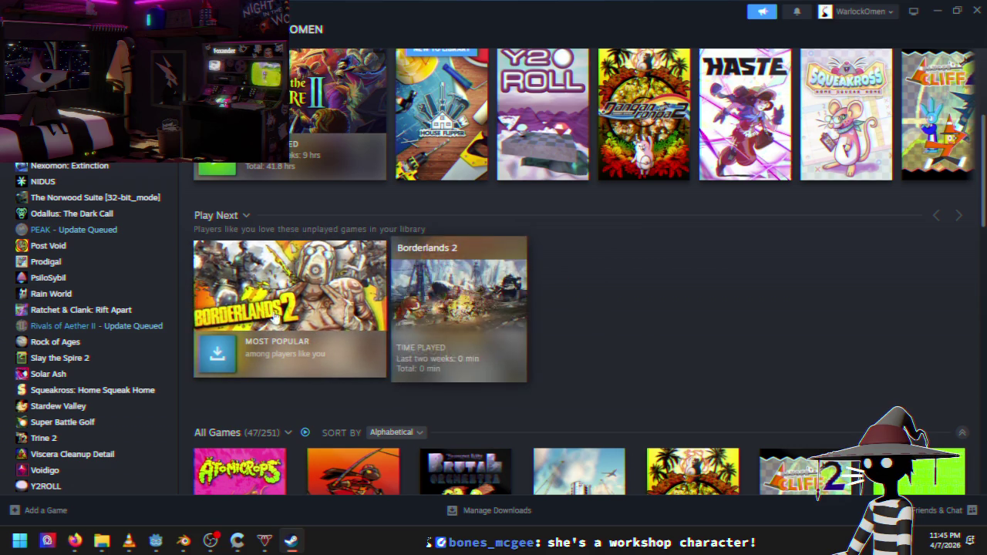
{"action": "scroll", "coordinate": [406, 283], "scroll_direction": "down", "scroll_amount": 1}
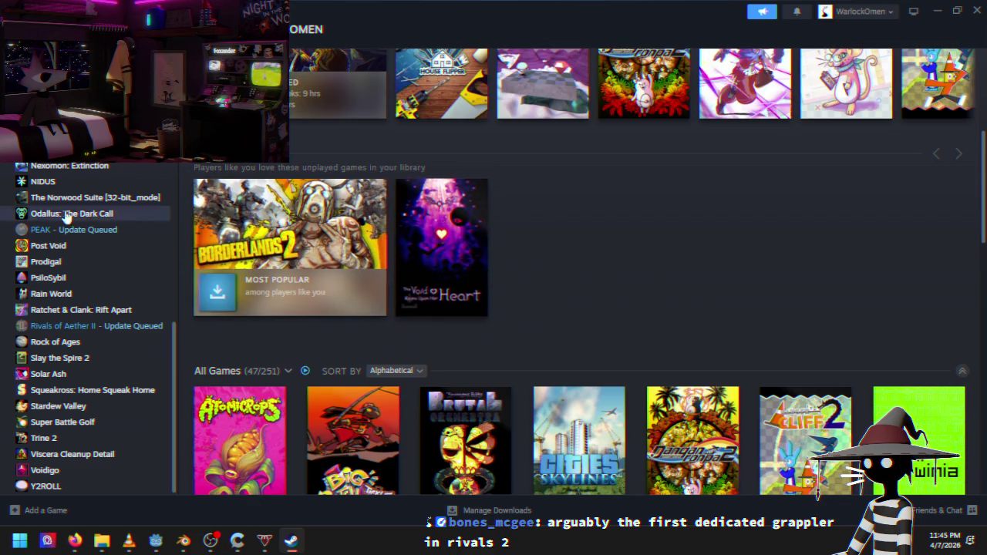
{"action": "scroll", "coordinate": [365, 320], "scroll_direction": "up", "scroll_amount": 5}
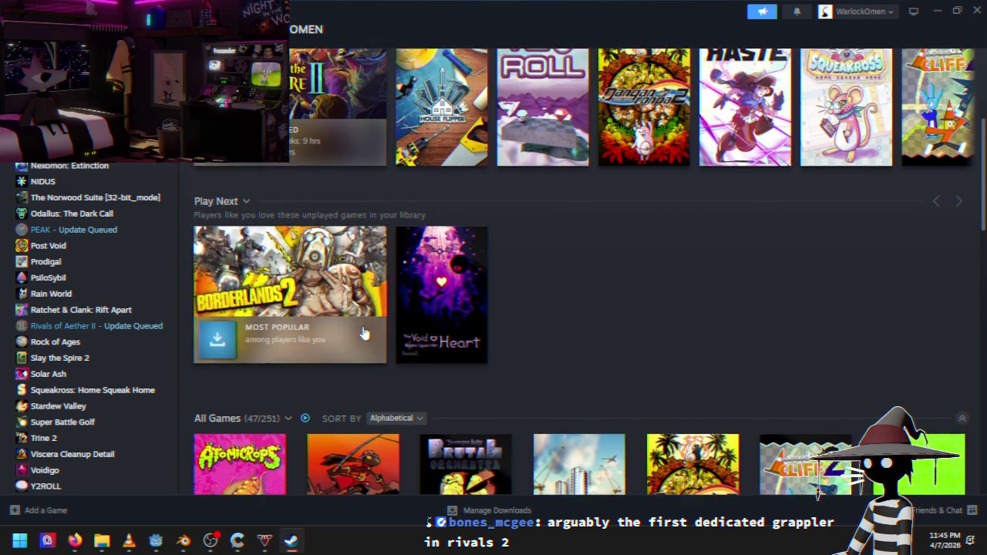
{"action": "scroll", "coordinate": [154, 266], "scroll_direction": "up", "scroll_amount": 3}
{"action": "scroll", "coordinate": [103, 285], "scroll_direction": "up", "scroll_amount": 3}
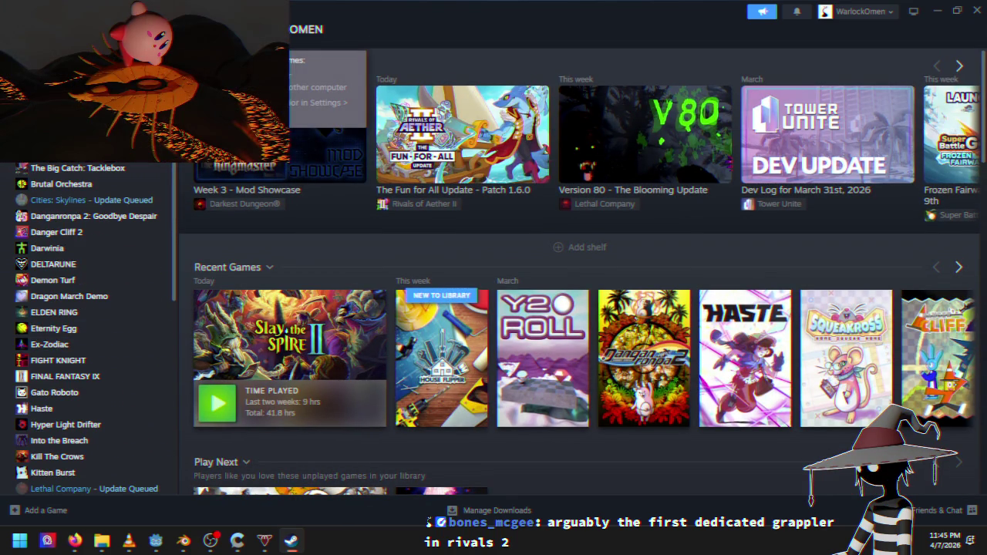
{"action": "scroll", "coordinate": [49, 208], "scroll_direction": "down", "scroll_amount": 15}
{"action": "scroll", "coordinate": [66, 254], "scroll_direction": "up", "scroll_amount": 5}
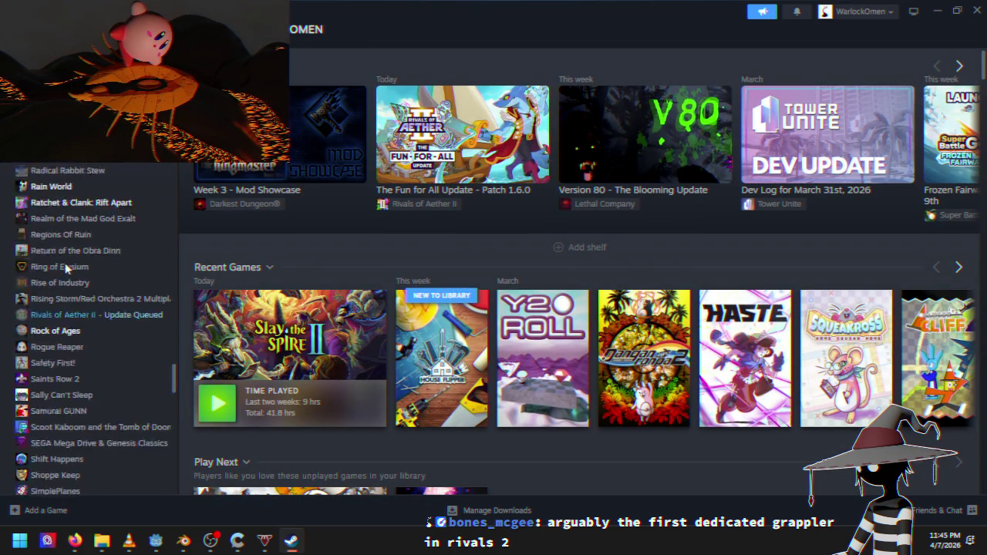
{"action": "scroll", "coordinate": [67, 267], "scroll_direction": "up", "scroll_amount": 20}
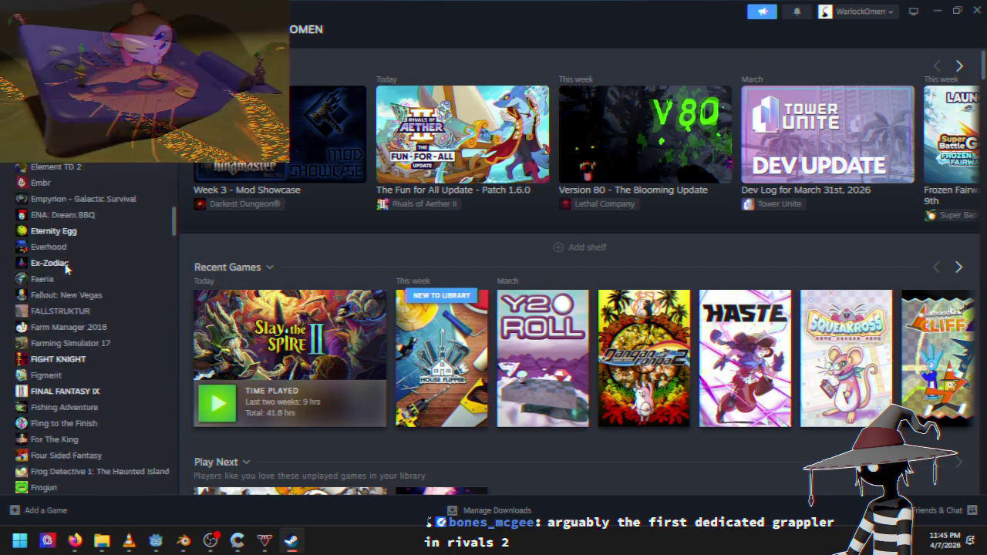
{"action": "scroll", "coordinate": [67, 270], "scroll_direction": "up", "scroll_amount": 10}
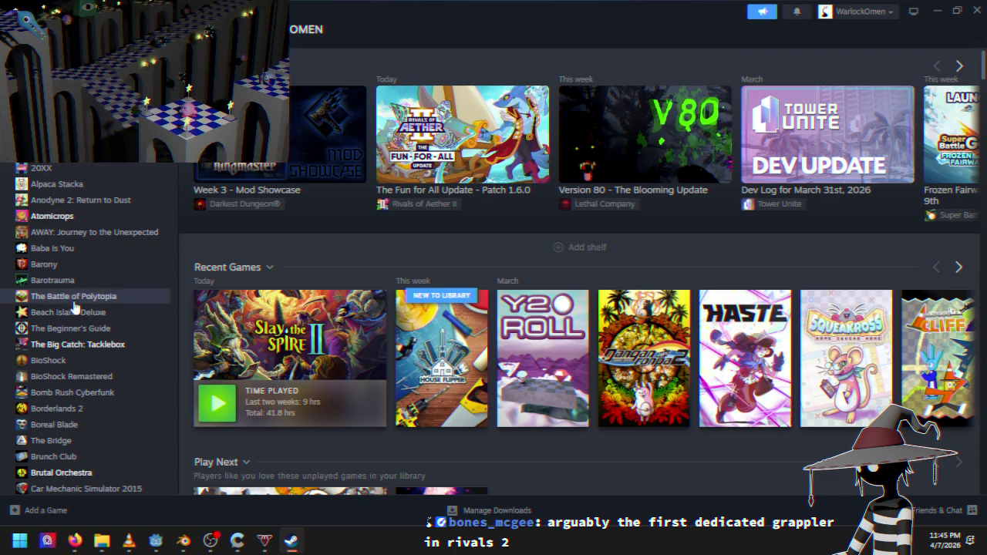
{"action": "left_click", "coordinate": [70, 415]}
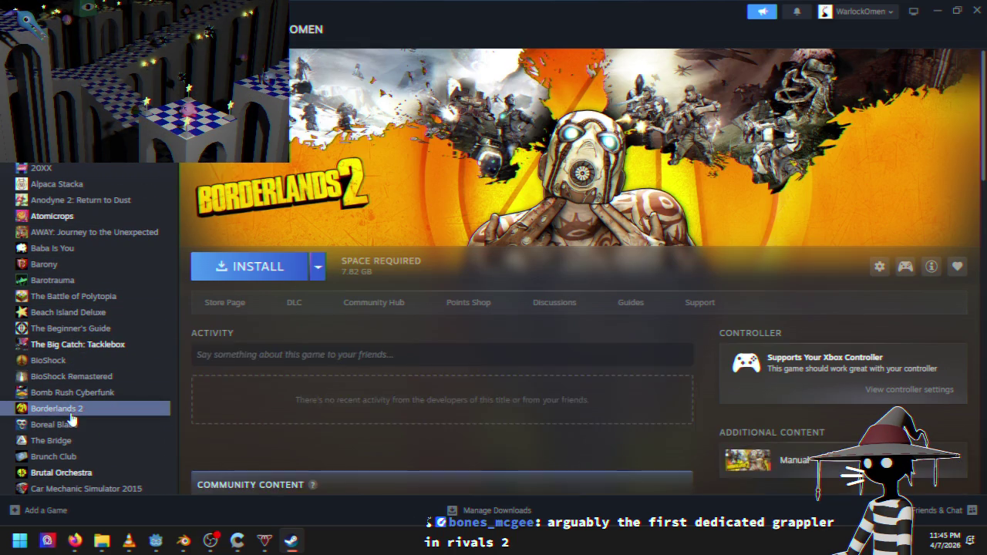
Browse the library sidebar, opening the Y2ROLL page and then Slay the Spire 2
{"action": "scroll", "coordinate": [78, 358], "scroll_direction": "down", "scroll_amount": 1}
{"action": "scroll", "coordinate": [77, 358], "scroll_direction": "down", "scroll_amount": 3}
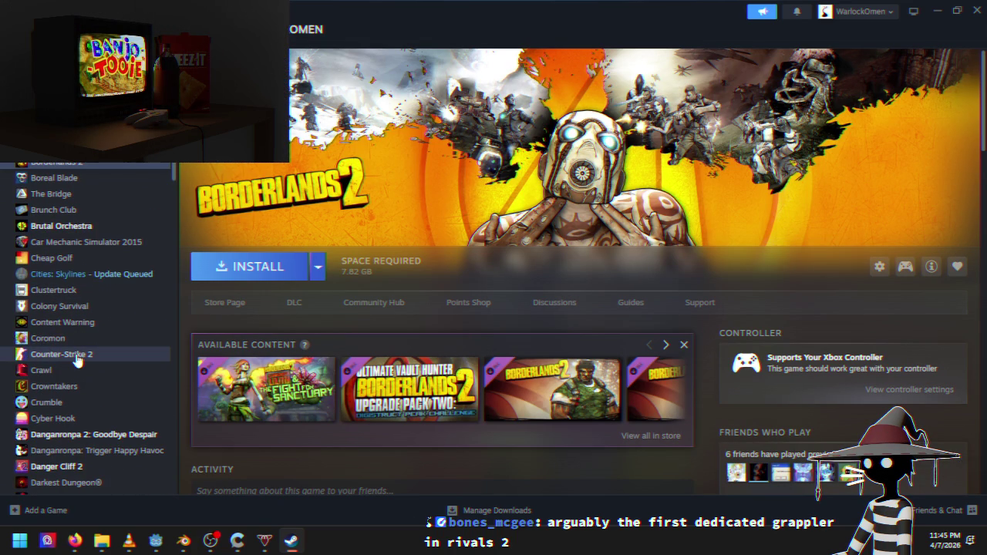
{"action": "scroll", "coordinate": [77, 359], "scroll_direction": "down", "scroll_amount": 4}
{"action": "scroll", "coordinate": [77, 358], "scroll_direction": "up", "scroll_amount": 7}
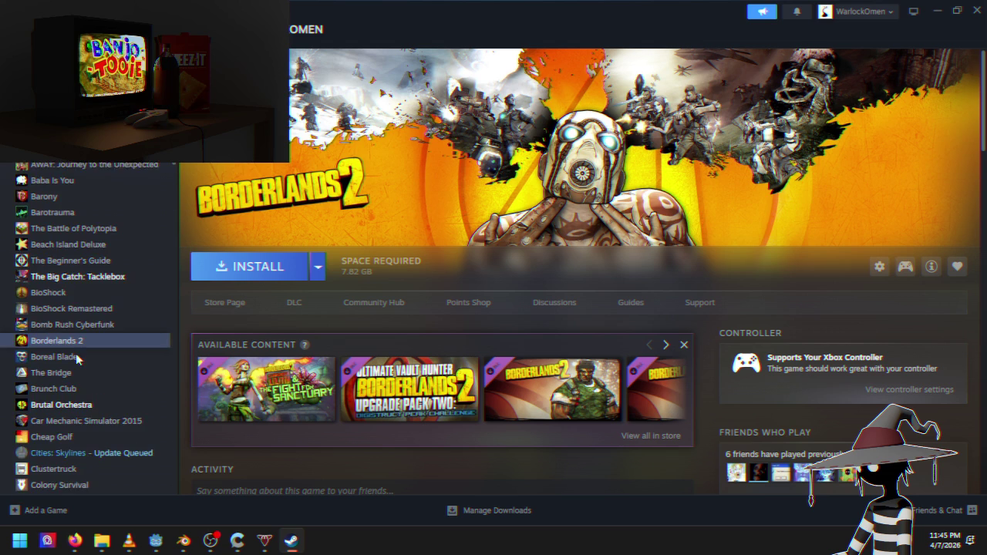
{"action": "scroll", "coordinate": [78, 359], "scroll_direction": "up", "scroll_amount": 1}
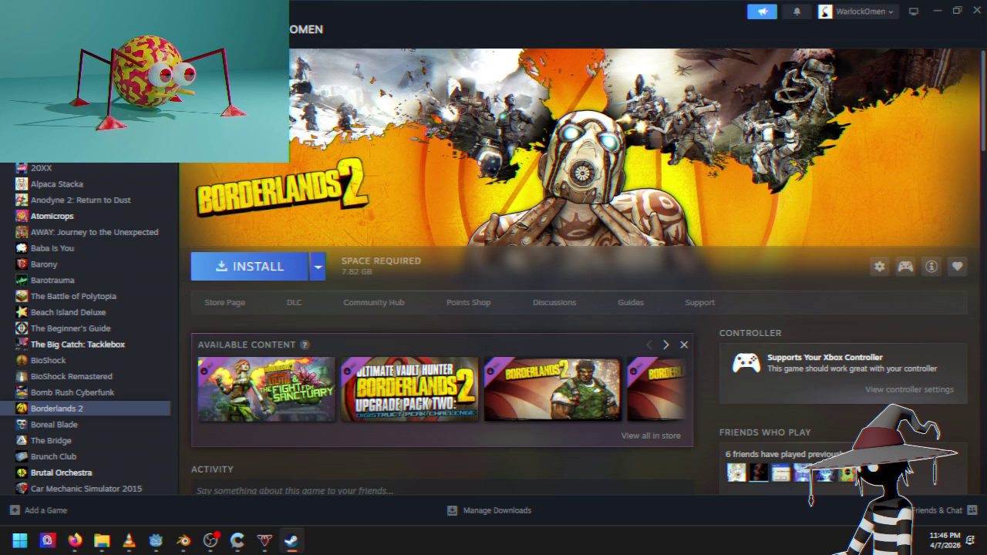
{"action": "scroll", "coordinate": [60, 349], "scroll_direction": "down", "scroll_amount": 3}
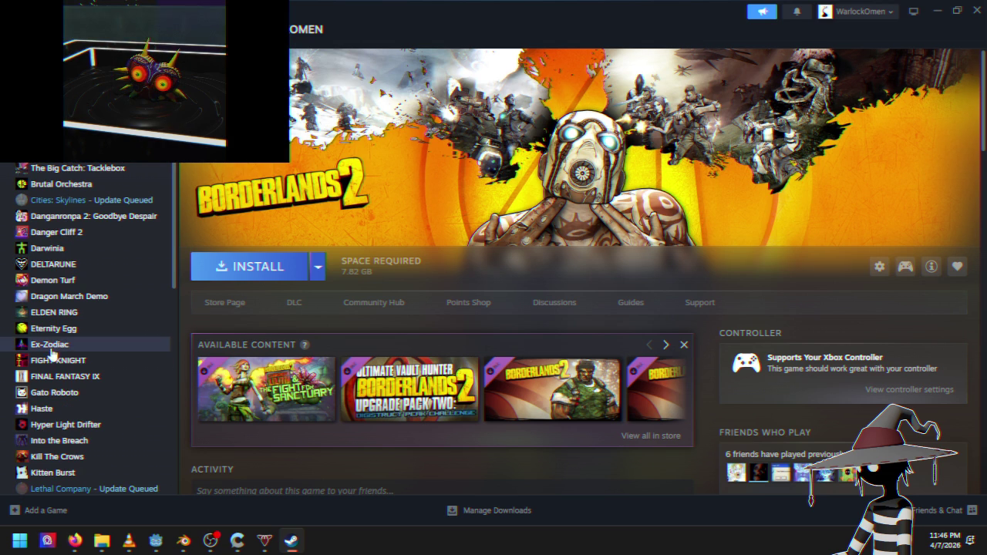
{"action": "scroll", "coordinate": [46, 362], "scroll_direction": "down", "scroll_amount": 6}
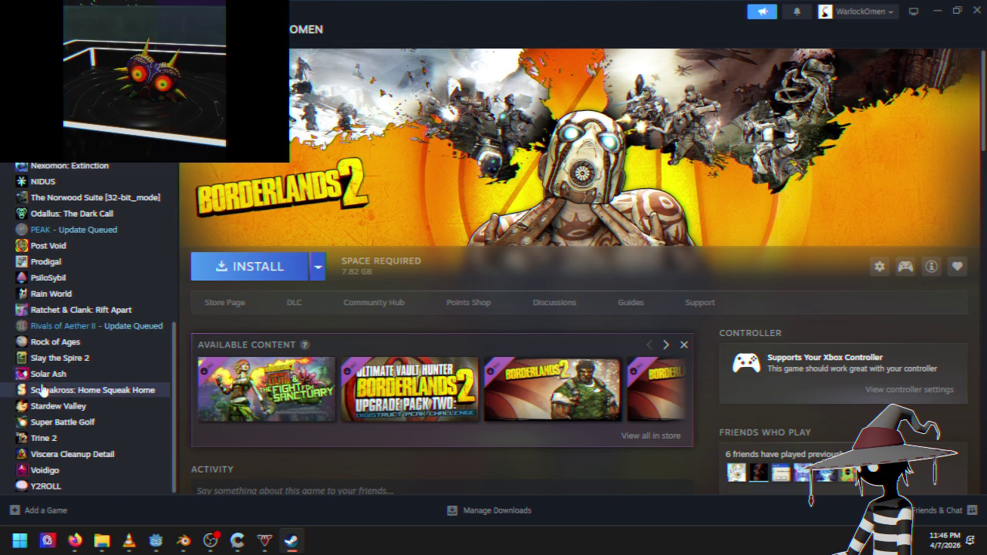
{"action": "left_click", "coordinate": [50, 487]}
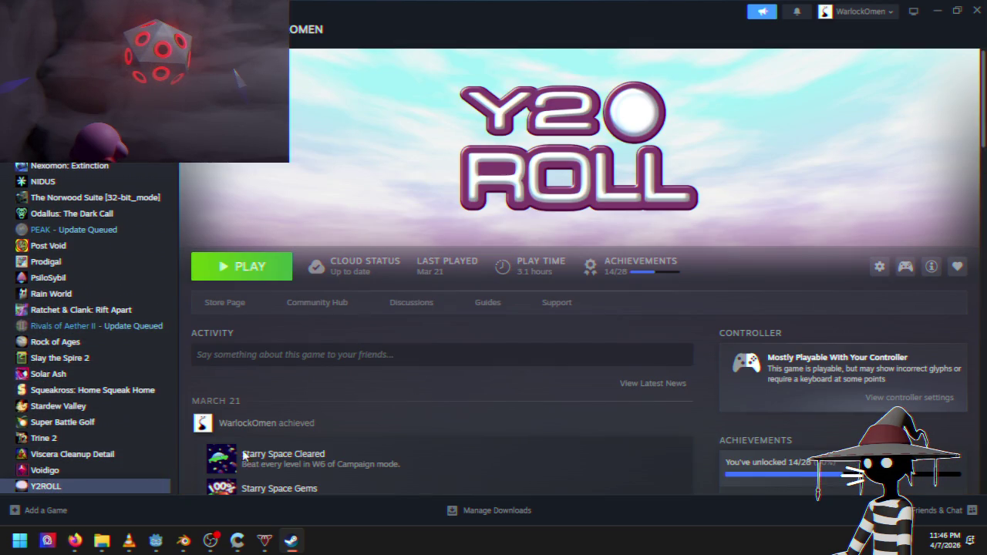
{"action": "scroll", "coordinate": [247, 458], "scroll_direction": "down", "scroll_amount": 3}
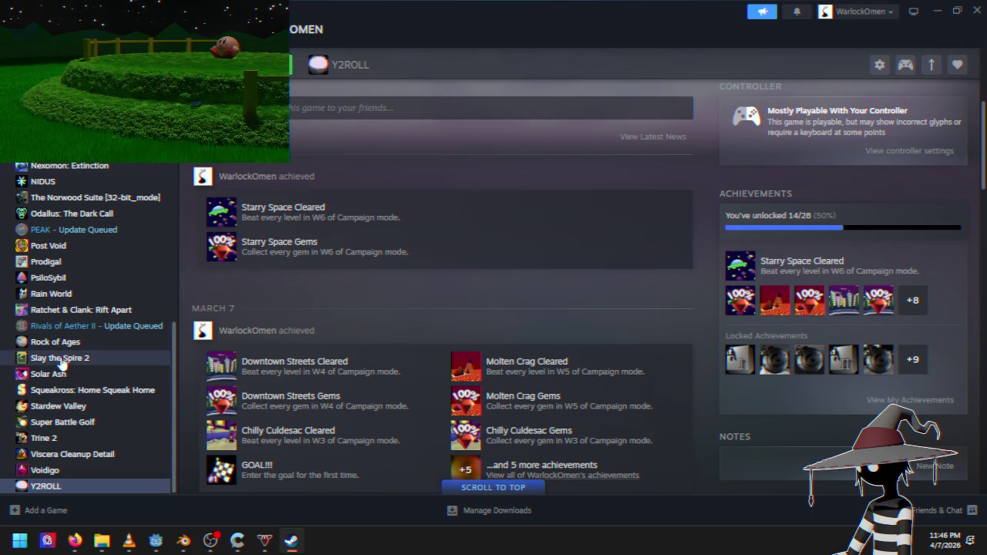
{"action": "left_click", "coordinate": [60, 356]}
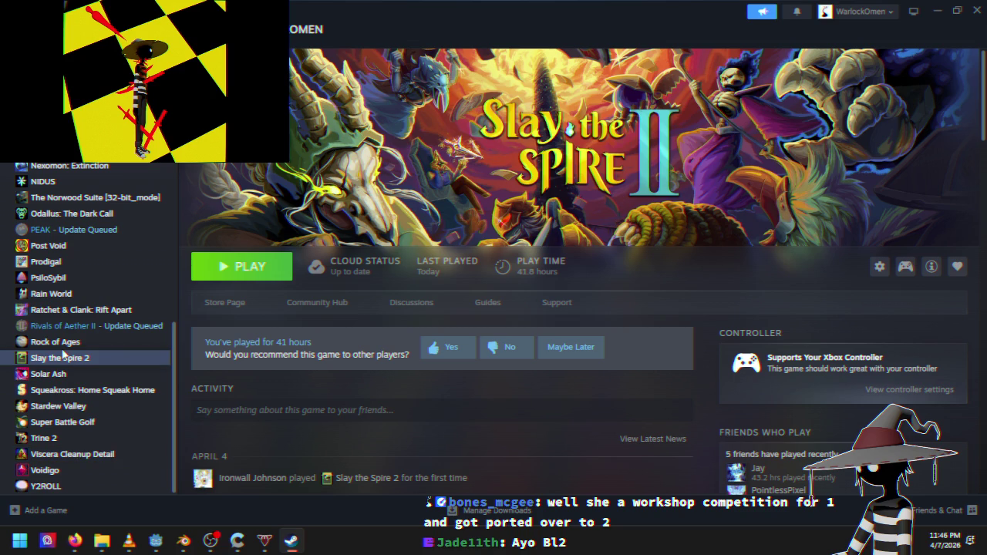
Look over the Darwinia page, then open the Haste page and scroll through it
{"action": "scroll", "coordinate": [69, 339], "scroll_direction": "up", "scroll_amount": 6}
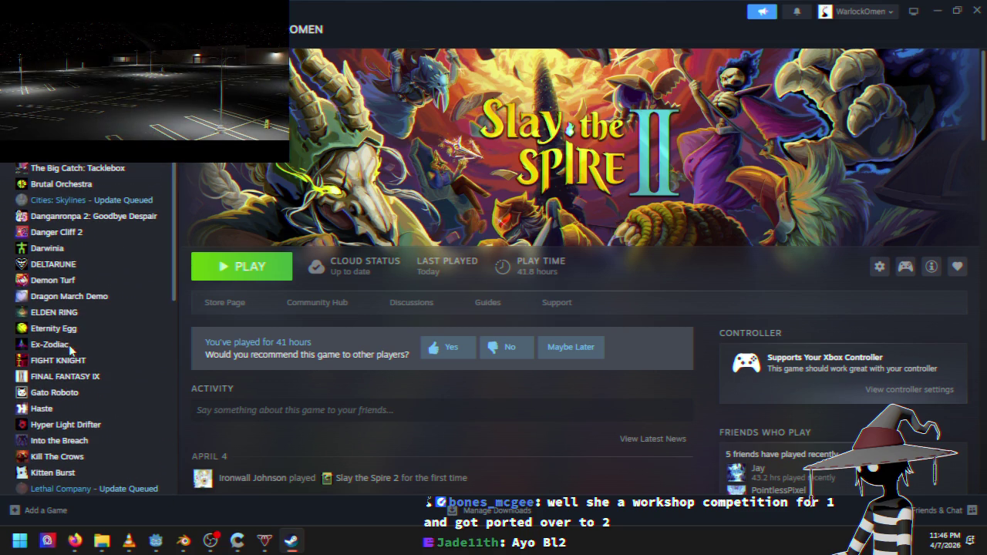
{"action": "left_click", "coordinate": [54, 248]}
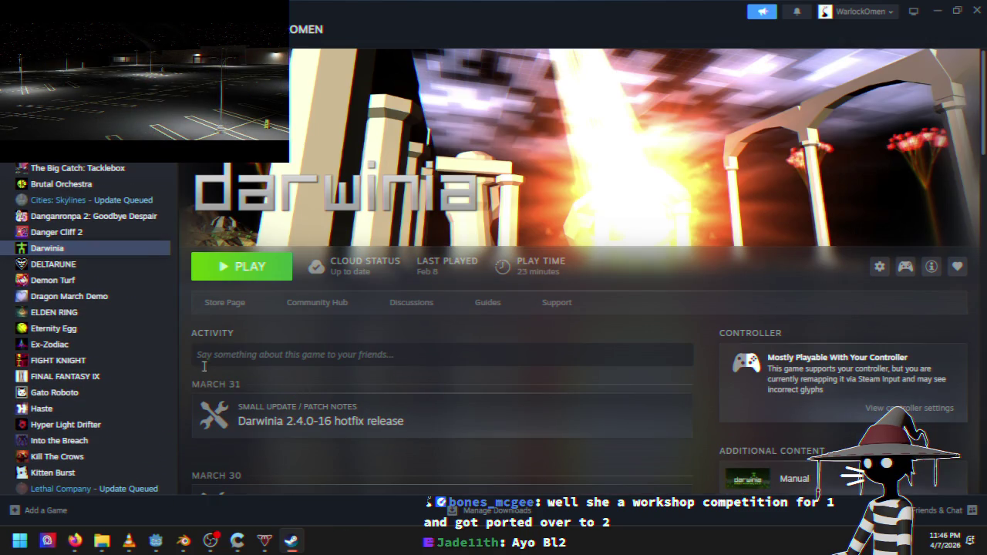
{"action": "scroll", "coordinate": [177, 324], "scroll_direction": "down", "scroll_amount": 5}
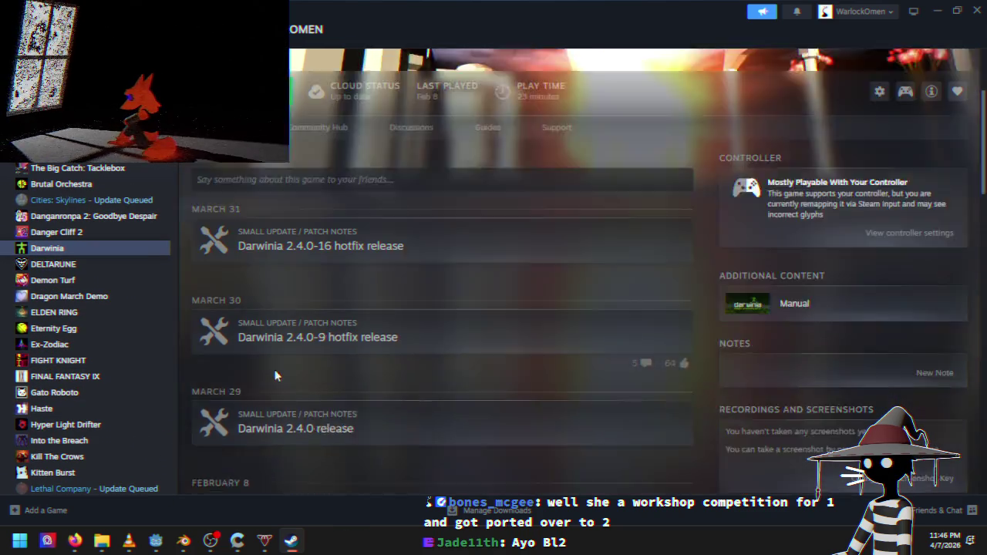
{"action": "scroll", "coordinate": [92, 301], "scroll_direction": "down", "scroll_amount": 6}
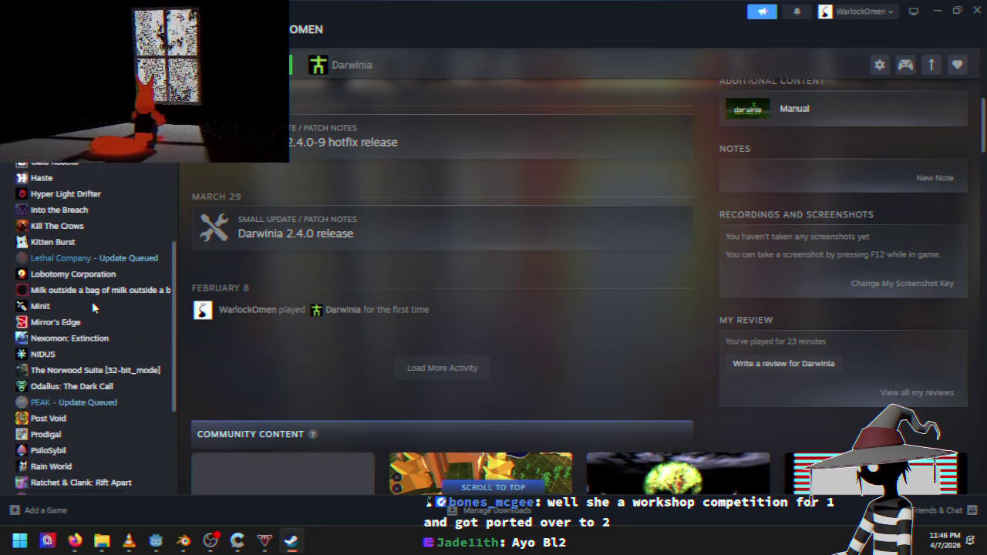
{"action": "scroll", "coordinate": [92, 301], "scroll_direction": "up", "scroll_amount": 3}
{"action": "scroll", "coordinate": [92, 308], "scroll_direction": "up", "scroll_amount": 3}
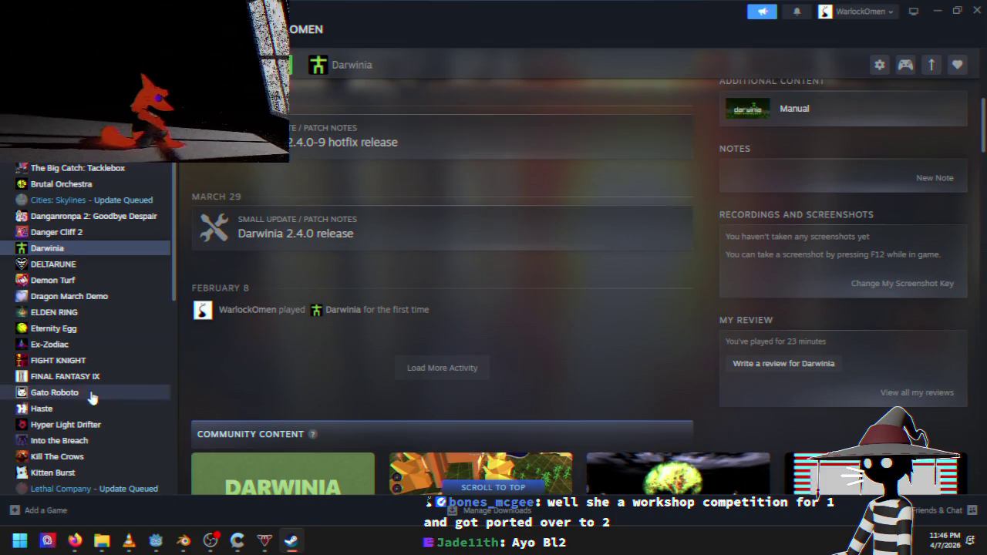
{"action": "left_click", "coordinate": [89, 409]}
{"action": "scroll", "coordinate": [191, 369], "scroll_direction": "down", "scroll_amount": 10}
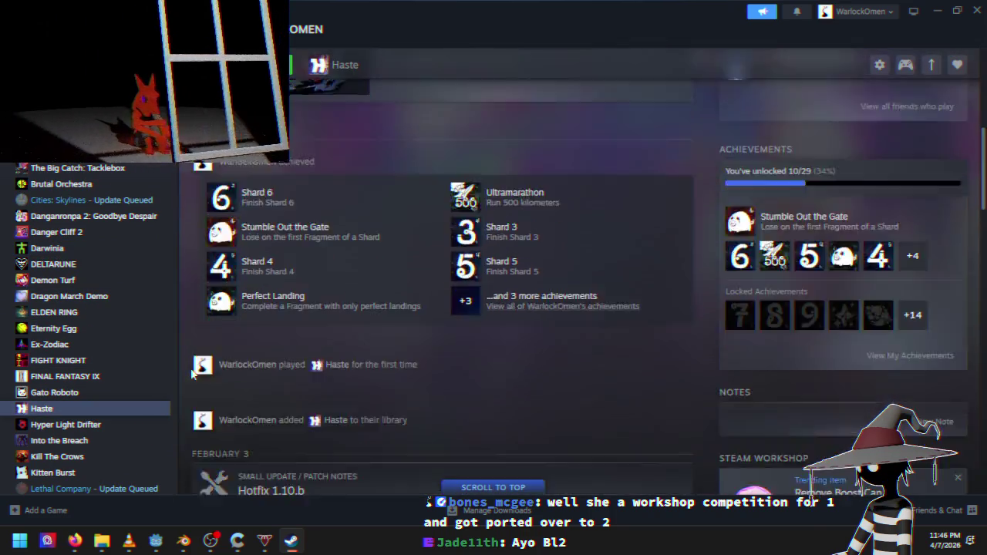
{"action": "scroll", "coordinate": [191, 369], "scroll_direction": "up", "scroll_amount": 8}
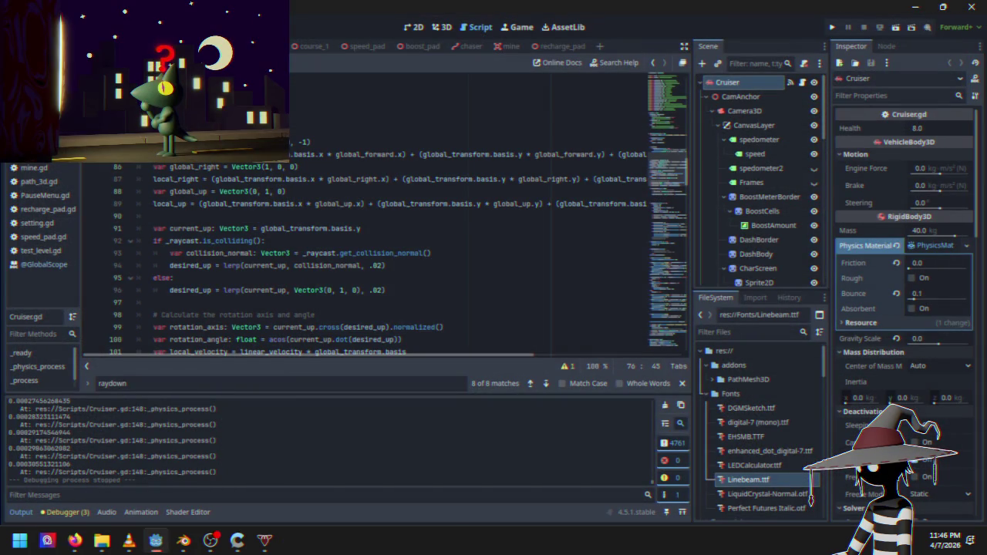
{"action": "left_click", "coordinate": [450, 276]}
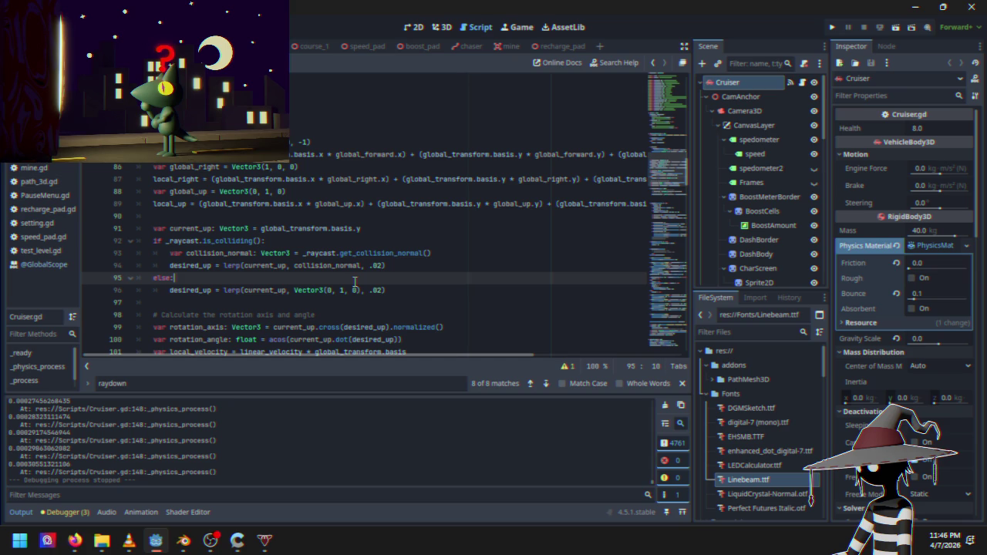
{"action": "scroll", "coordinate": [354, 281], "scroll_direction": "down", "scroll_amount": 10}
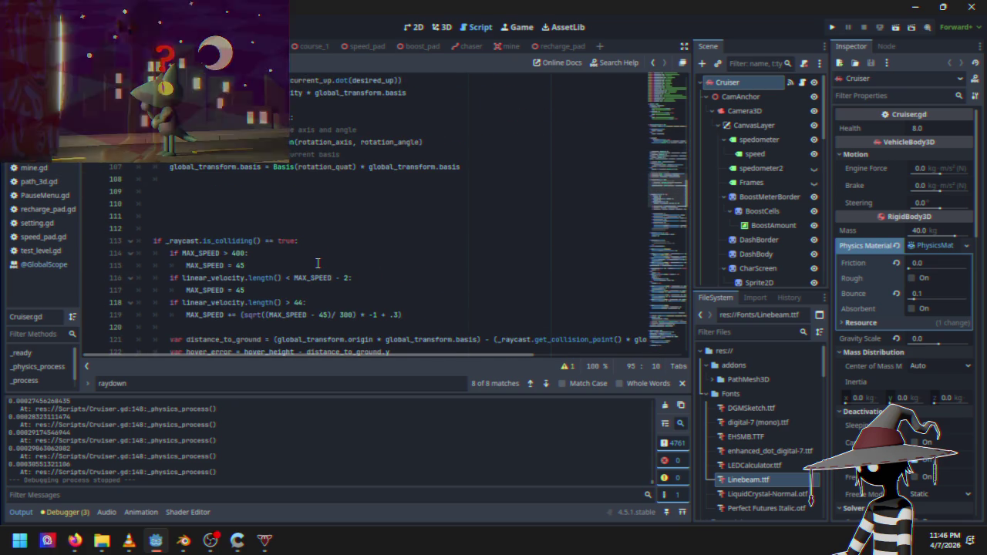
{"action": "scroll", "coordinate": [317, 263], "scroll_direction": "down", "scroll_amount": 10}
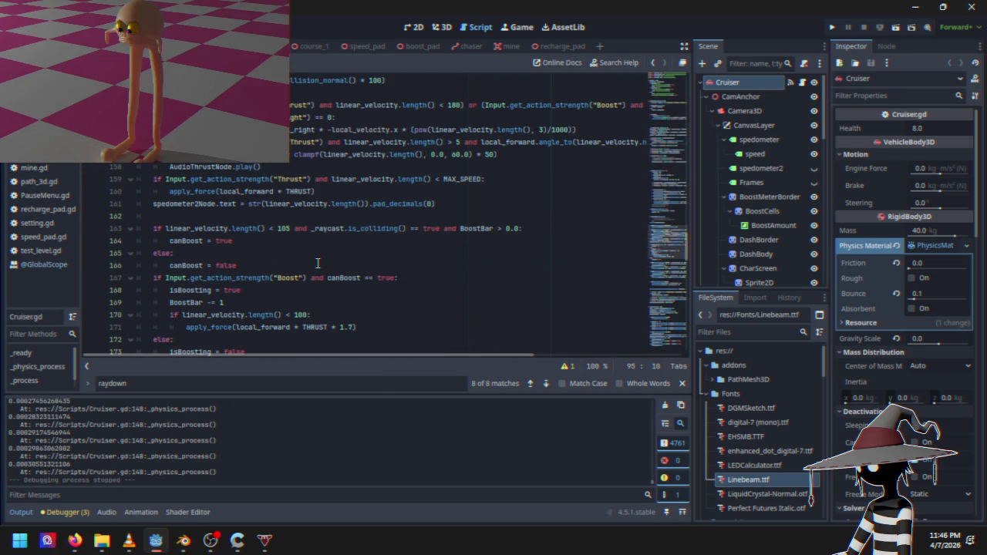
{"action": "scroll", "coordinate": [317, 263], "scroll_direction": "down", "scroll_amount": 9}
{"action": "scroll", "coordinate": [317, 263], "scroll_direction": "up", "scroll_amount": 6}
{"action": "scroll", "coordinate": [317, 263], "scroll_direction": "up", "scroll_amount": 10}
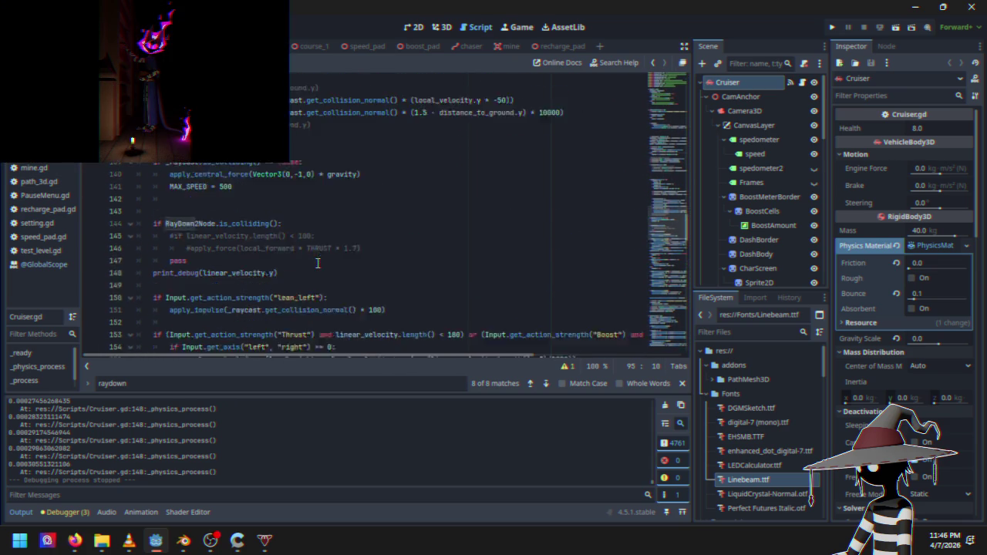
{"action": "scroll", "coordinate": [316, 263], "scroll_direction": "up", "scroll_amount": 13}
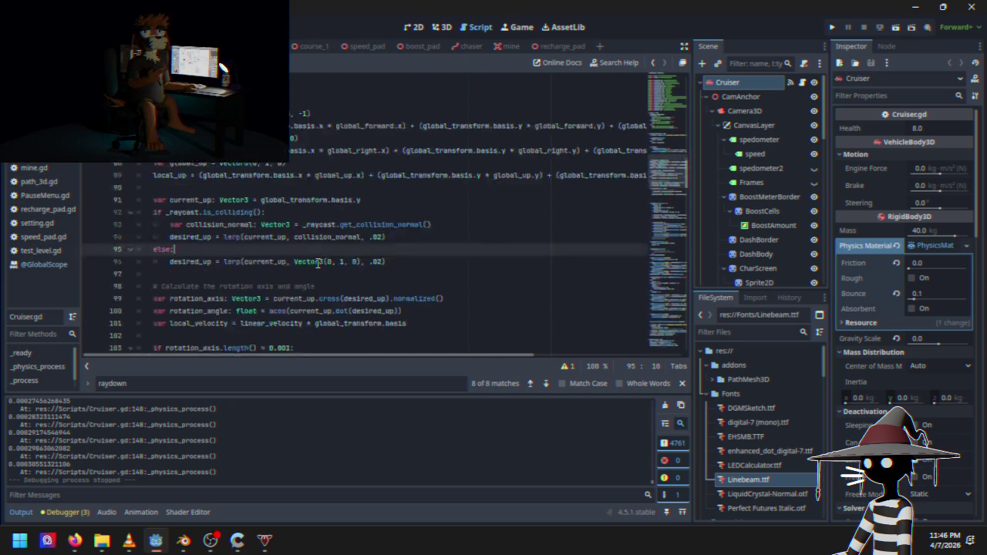
{"action": "scroll", "coordinate": [317, 262], "scroll_direction": "up", "scroll_amount": 5}
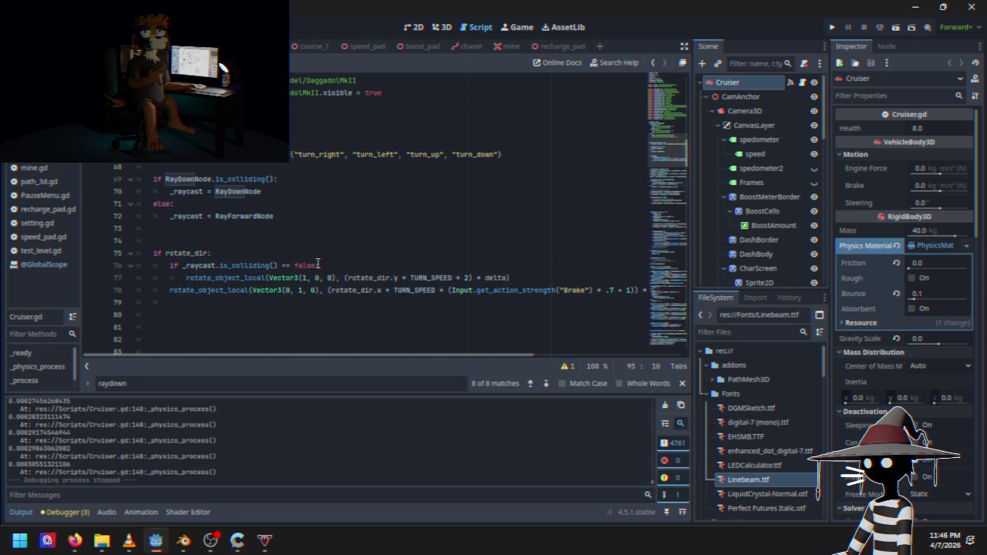
{"action": "scroll", "coordinate": [316, 263], "scroll_direction": "down", "scroll_amount": 9}
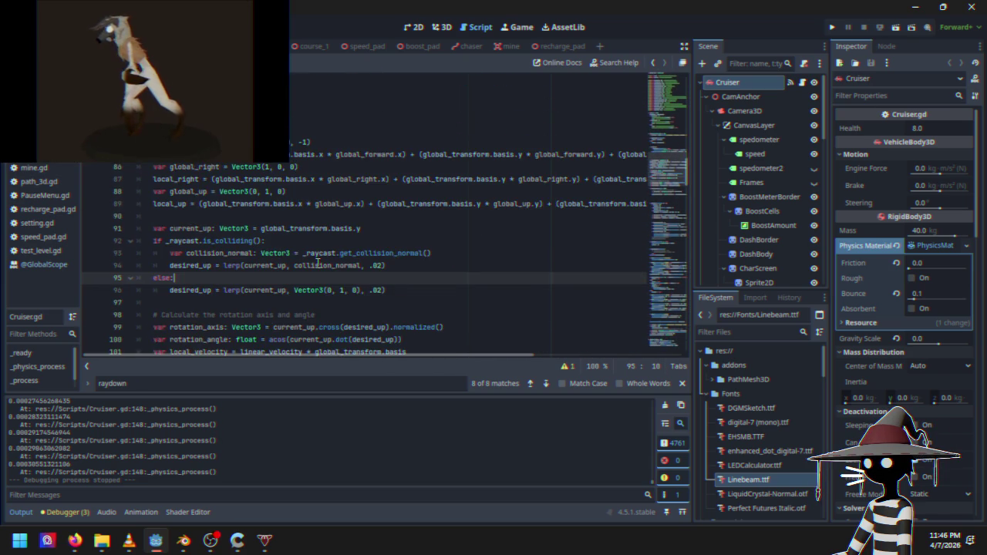
{"action": "scroll", "coordinate": [317, 263], "scroll_direction": "down", "scroll_amount": 12}
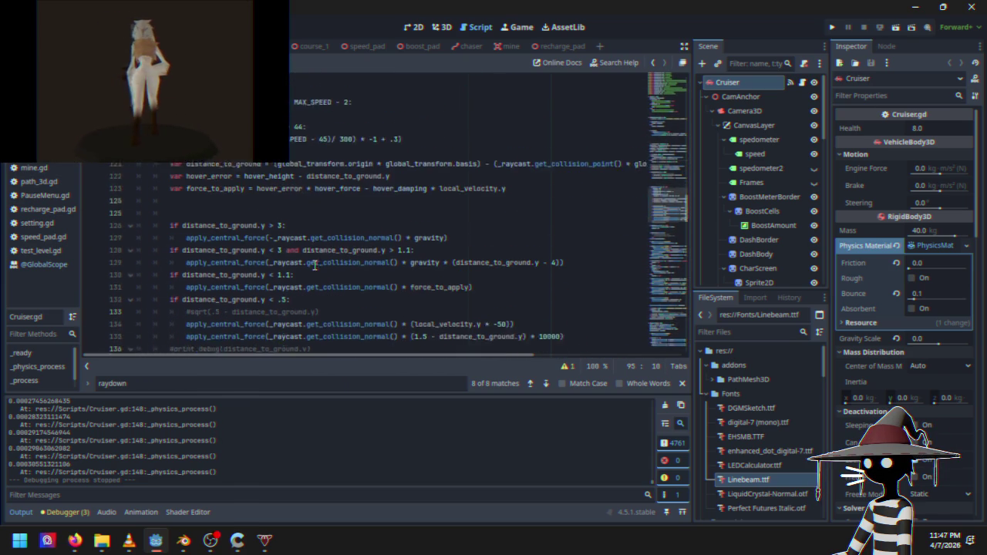
{"action": "scroll", "coordinate": [315, 264], "scroll_direction": "up", "scroll_amount": 17}
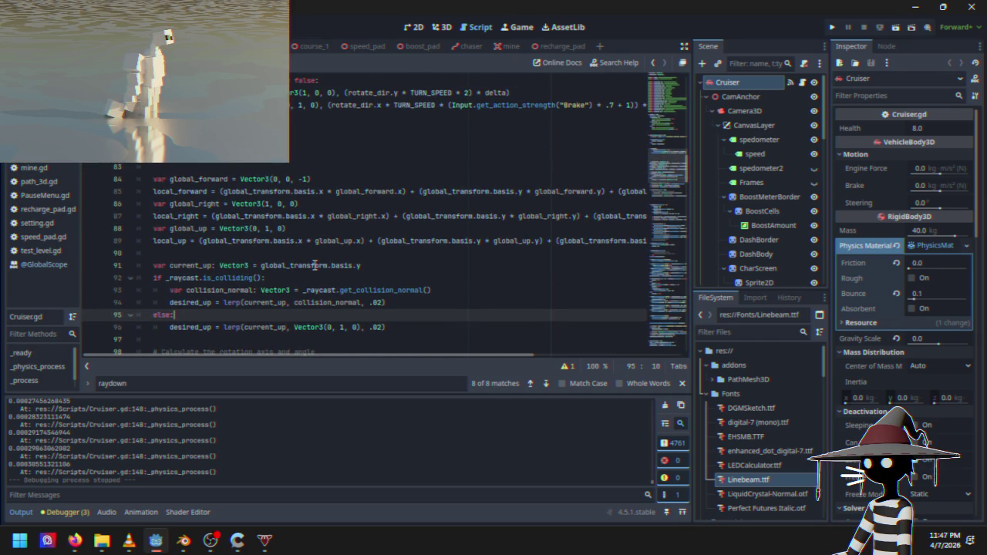
{"action": "scroll", "coordinate": [314, 265], "scroll_direction": "down", "scroll_amount": 3}
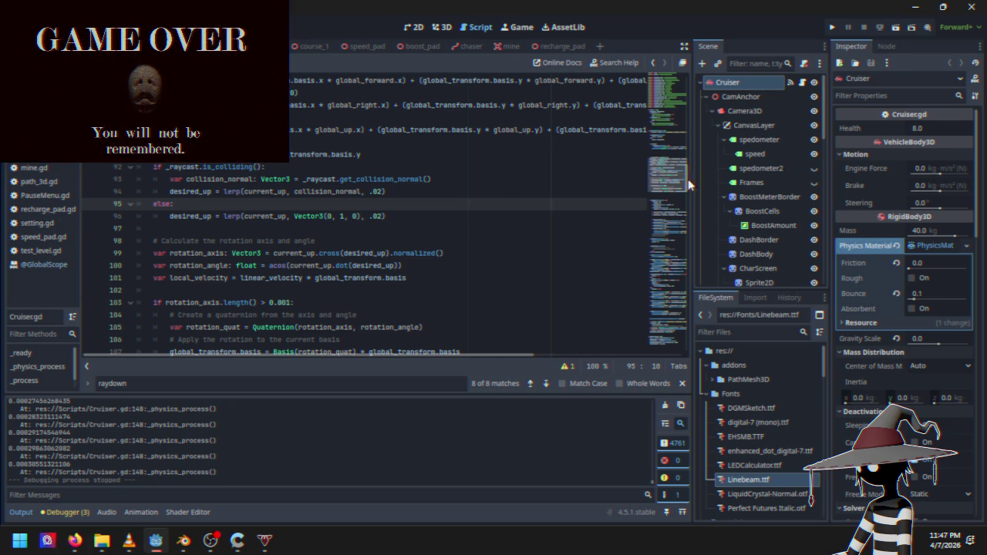
{"action": "mouse_move", "coordinate": [661, 182]}
{"action": "left_mouse_down"}
{"action": "mouse_move", "coordinate": [642, 324]}
{"action": "mouse_move", "coordinate": [654, 202]}
{"action": "mouse_move", "coordinate": [658, 229]}
{"action": "mouse_move", "coordinate": [651, 152]}
{"action": "mouse_move", "coordinate": [653, 185]}
{"action": "left_mouse_up"}
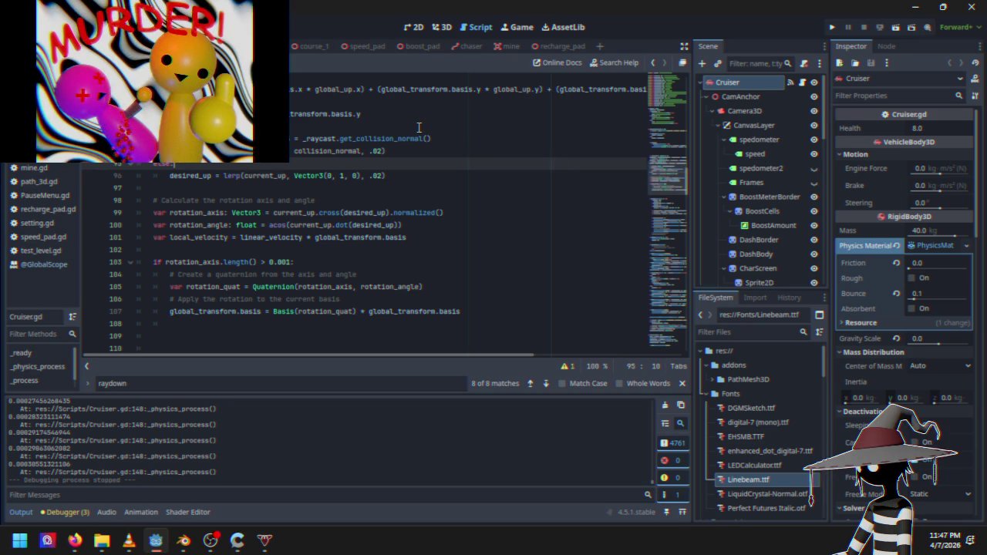
{"action": "scroll", "coordinate": [336, 210], "scroll_direction": "down", "scroll_amount": 15}
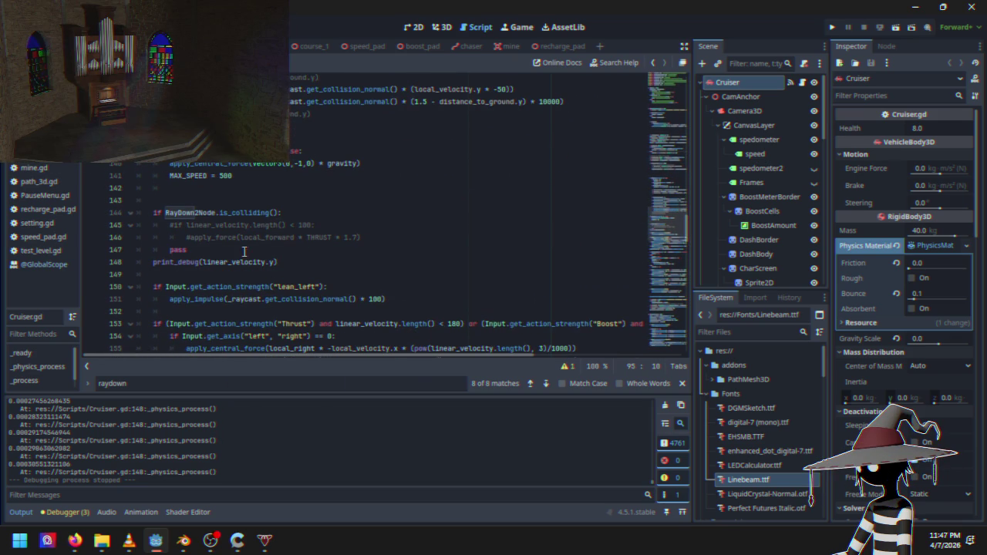
Change line 148 to print_debug(local_velocity.y)
{"action": "left_click", "coordinate": [202, 262]}
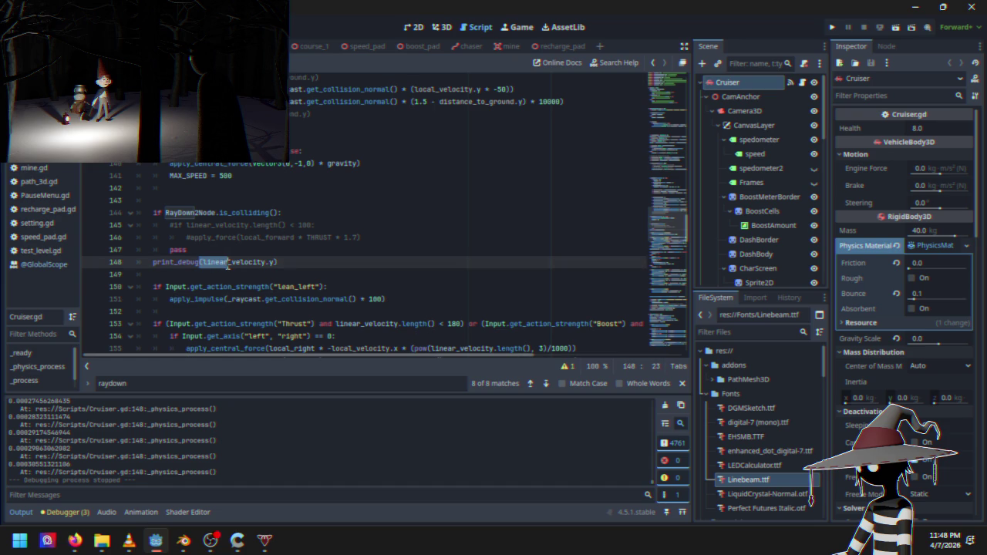
{"action": "type", "text": "local"}
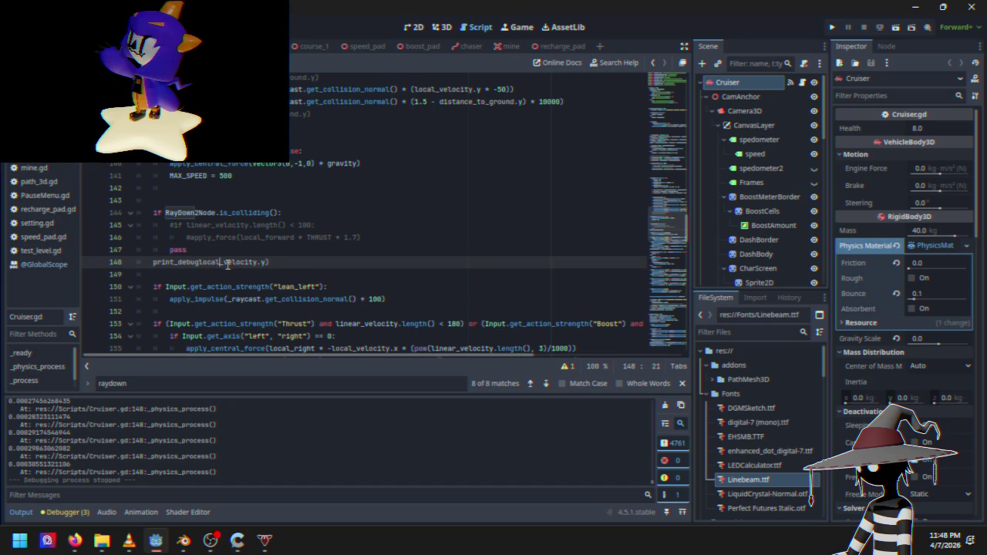
{"action": "key", "text": "Left"}
{"action": "key", "text": "Left"}
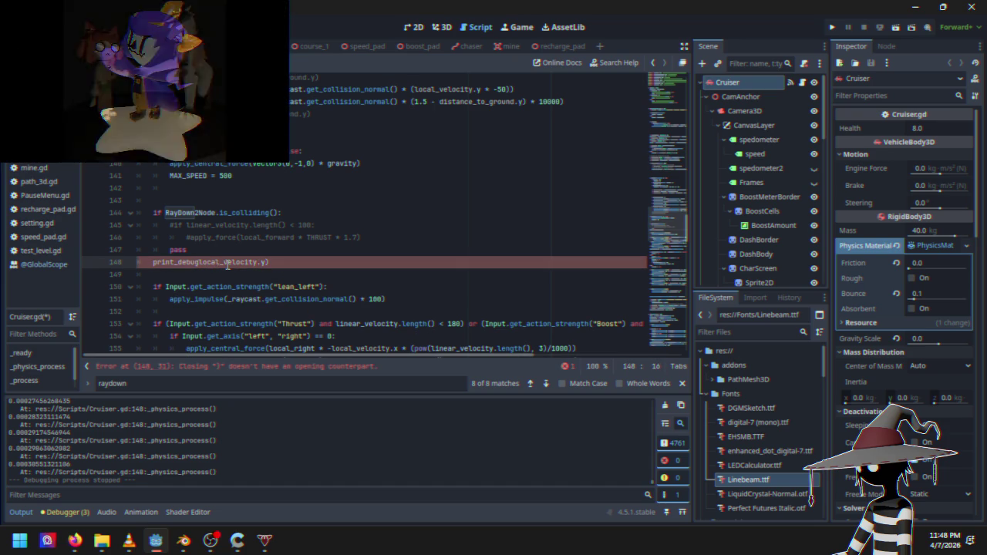
{"action": "type", "text": "("}
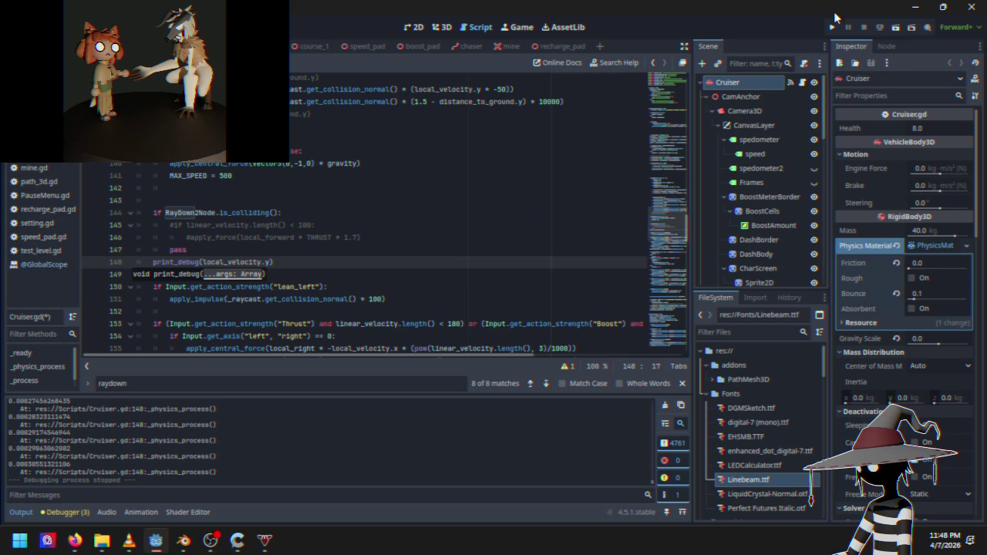
Run the project, start a level from the Black Sun menu, then stop it
{"action": "left_click", "coordinate": [832, 23]}
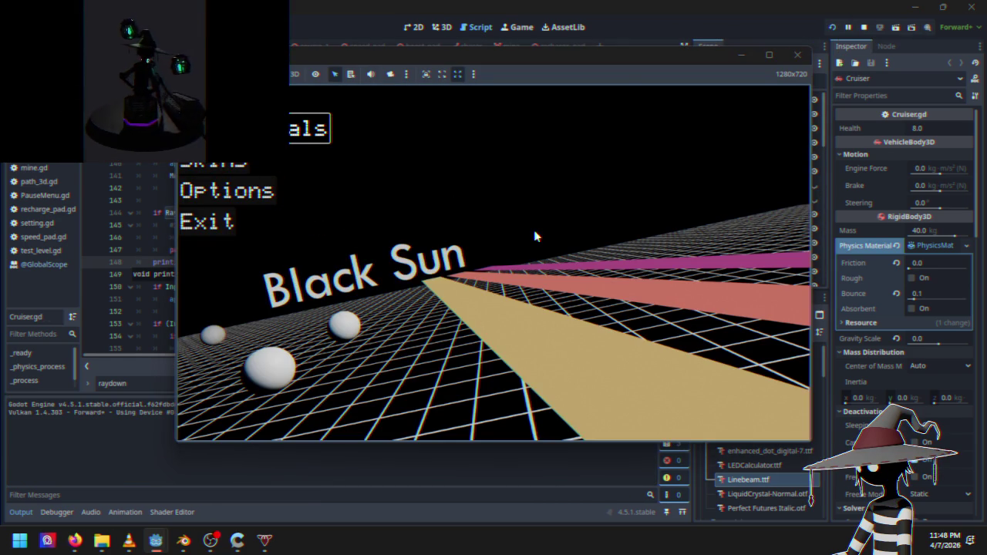
{"action": "key", "text": "Return"}
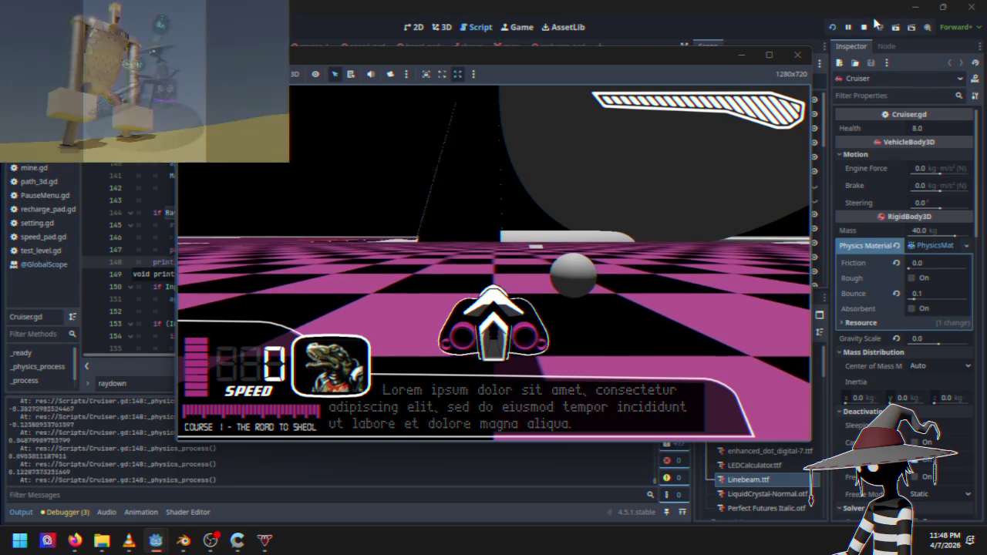
{"action": "left_click", "coordinate": [797, 54]}
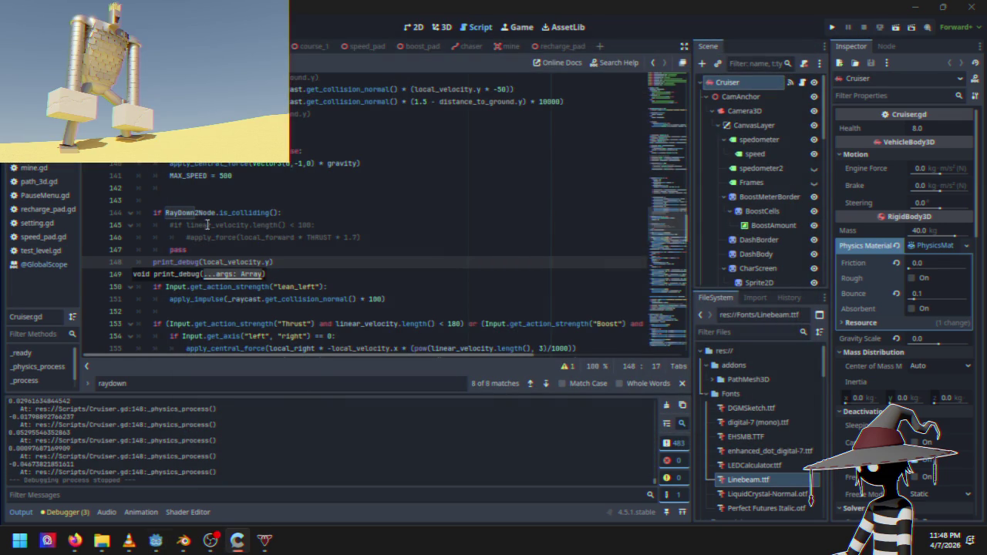
Add an 'if local_velocity.y < -20' condition on a new line above pass
{"action": "left_click", "coordinate": [385, 238]}
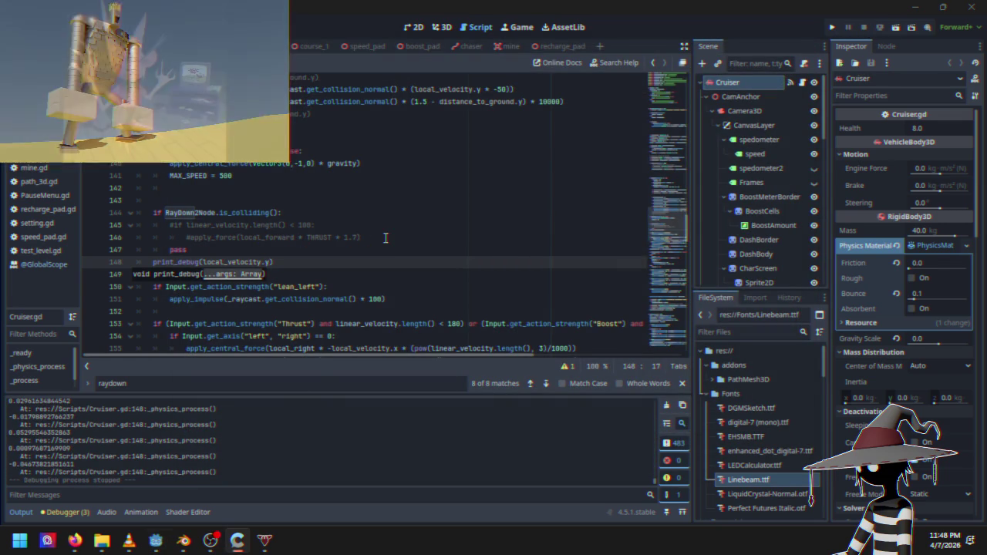
{"action": "key", "text": "Return"}
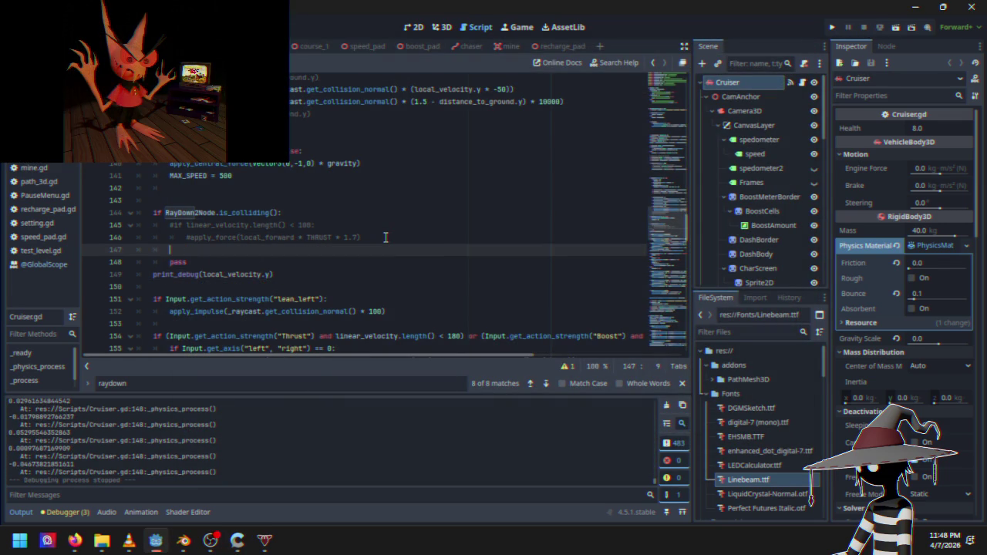
{"action": "type", "text": "if loca"}
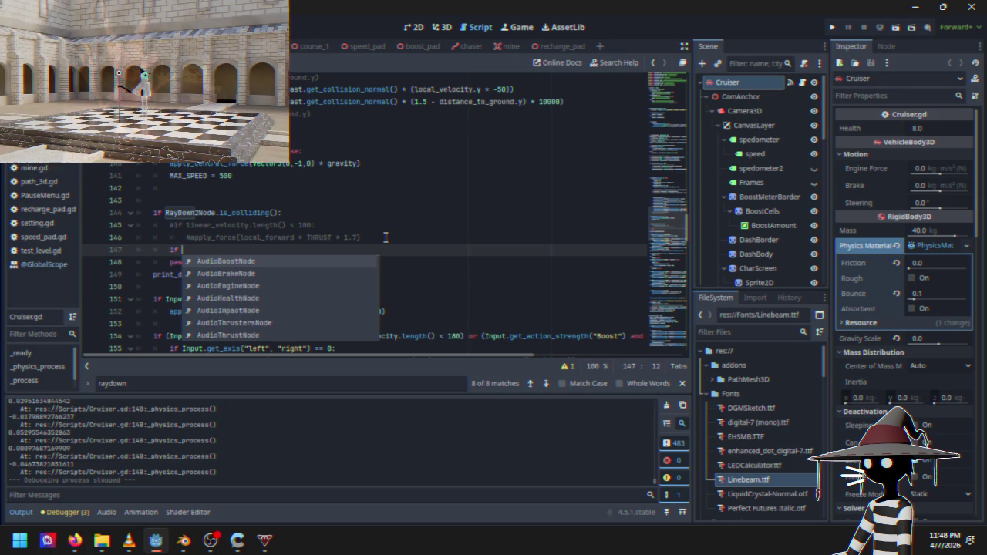
{"action": "type", "text": "l"}
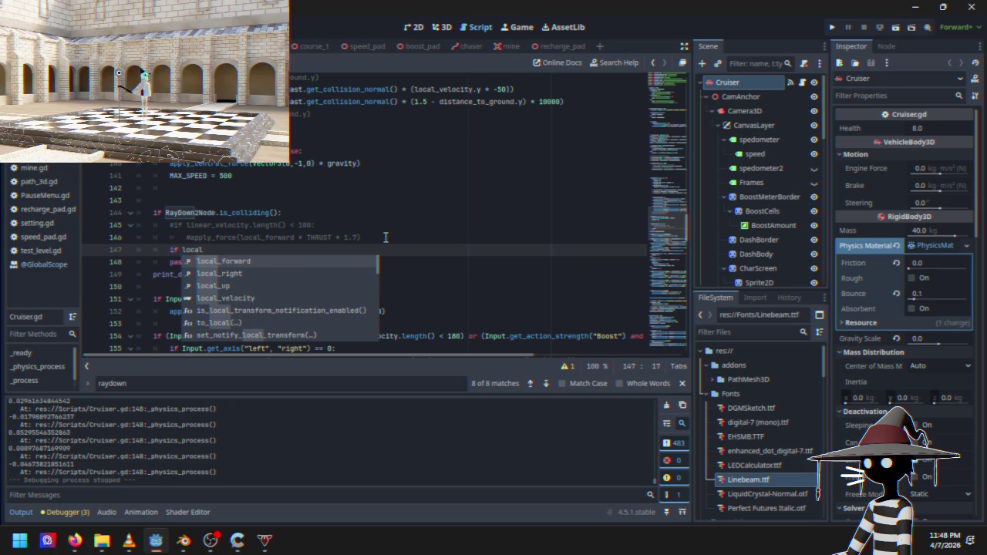
{"action": "key", "text": "Down"}
{"action": "key", "text": "Down"}
{"action": "key", "text": "Down"}
{"action": "key", "text": "Return"}
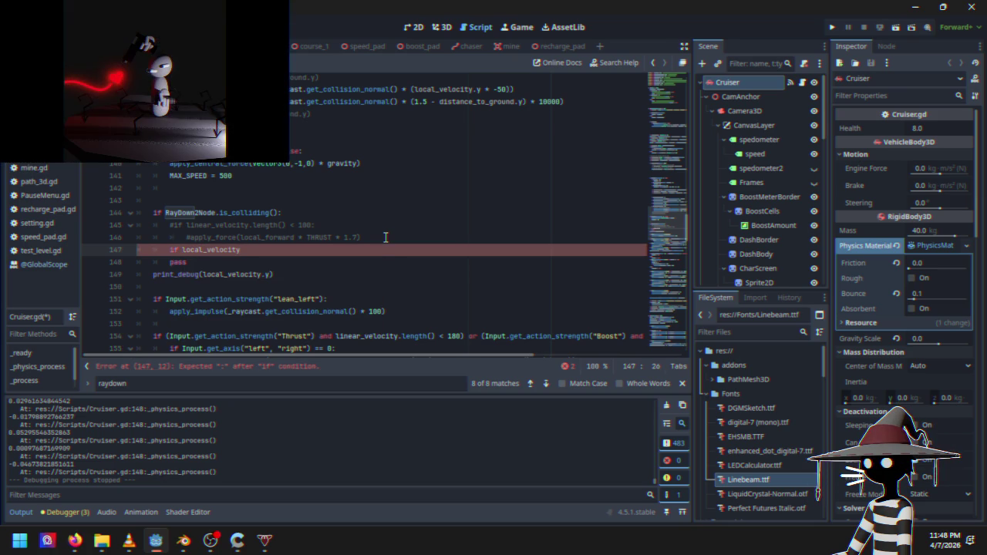
{"action": "type", "text": ".y <"}
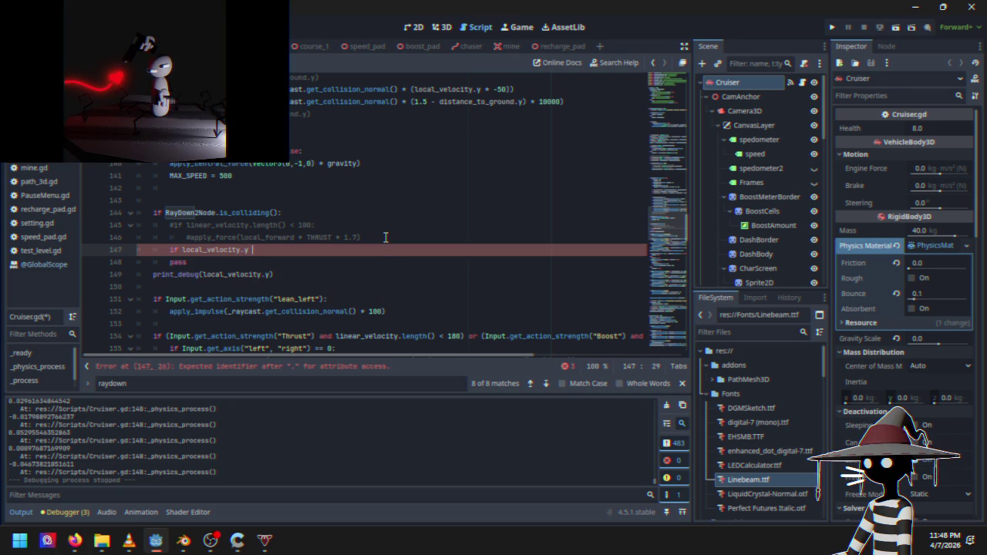
{"action": "type", "text": " -"}
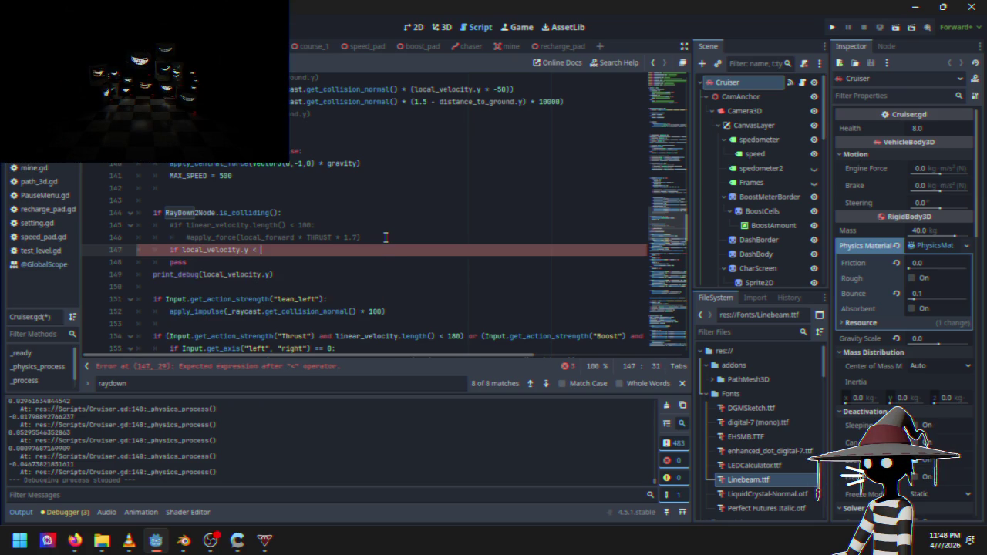
{"action": "type", "text": "20"}
{"action": "key", "text": "Return"}
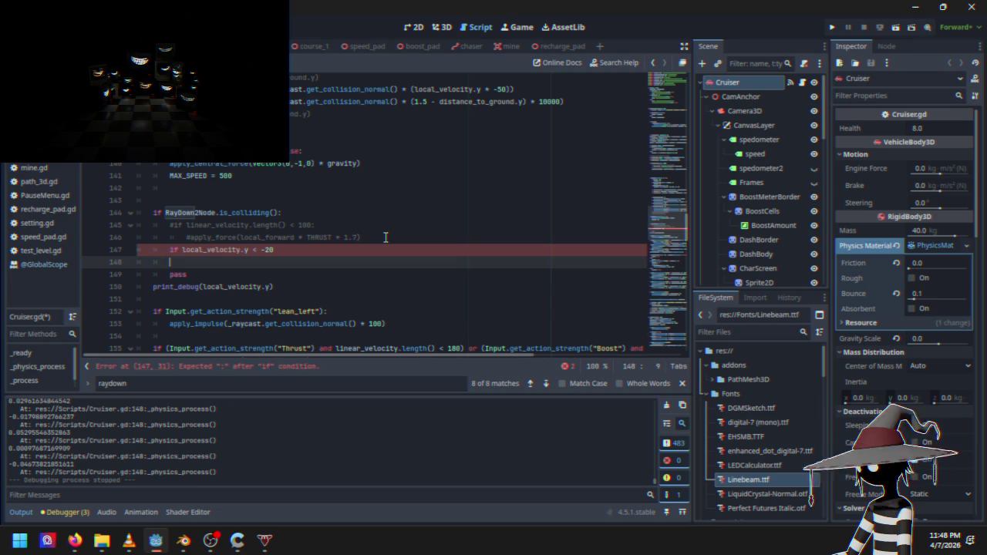
{"action": "key", "text": "Tab"}
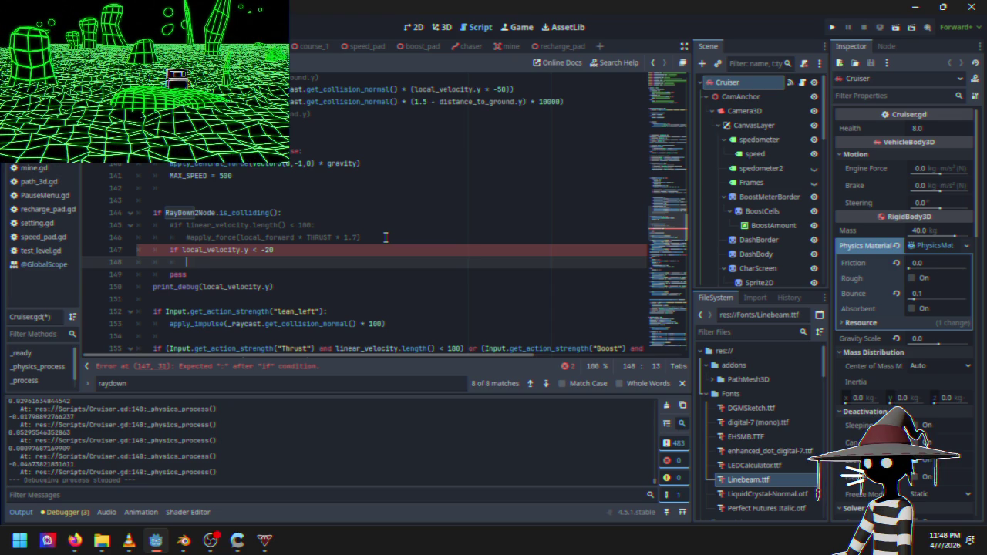
Indent apply_force(local_up * -local_velocity.y) beneath it, add the colon, and relaunch the game
{"action": "key", "text": "ctrl+space"}
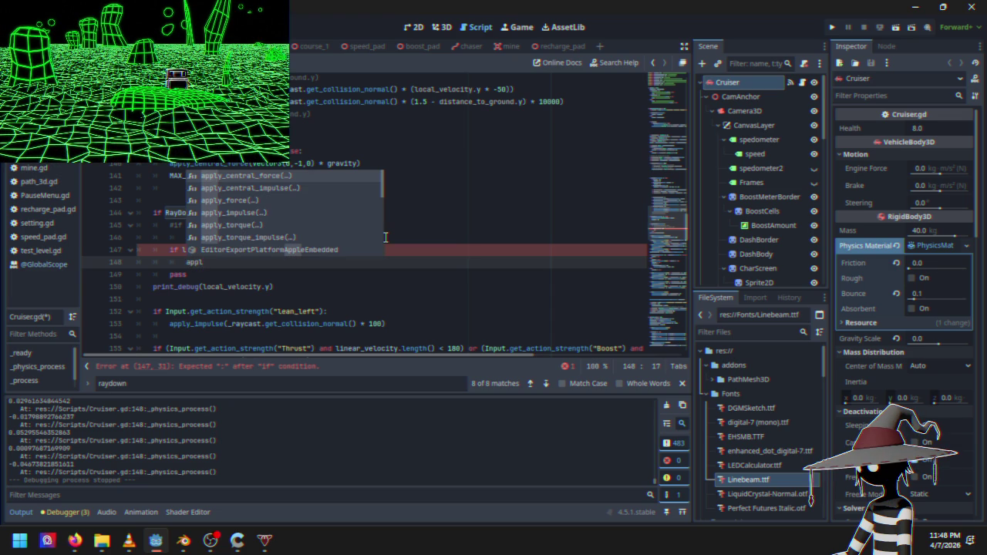
{"action": "key", "text": "Down"}
{"action": "key", "text": "Down"}
{"action": "key", "text": "Return"}
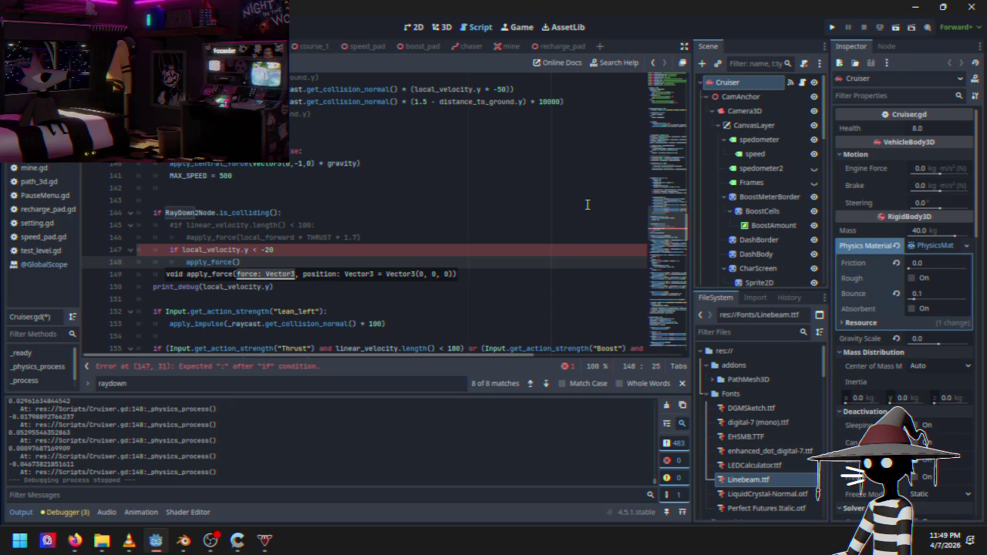
{"action": "type", "text": "local_up * -"}
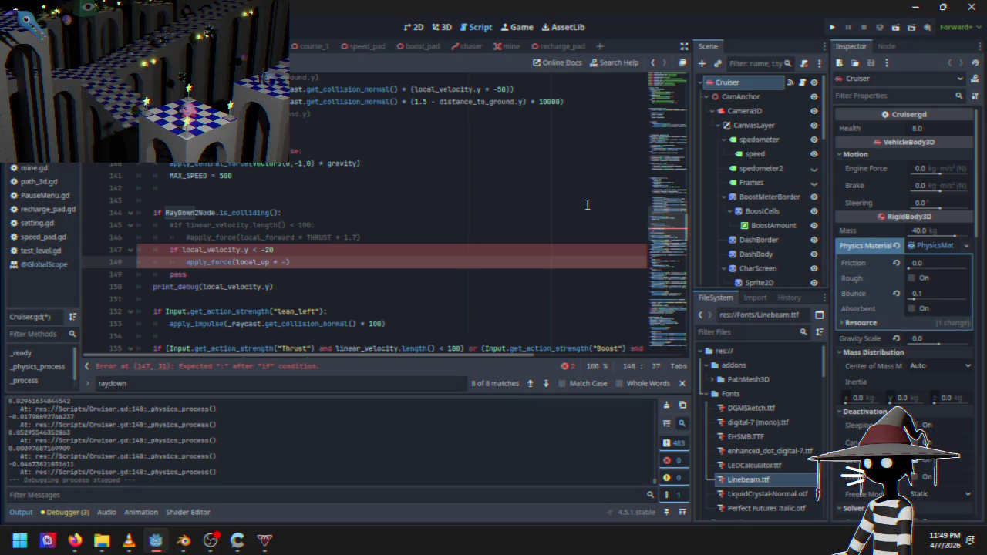
{"action": "type", "text": "local"}
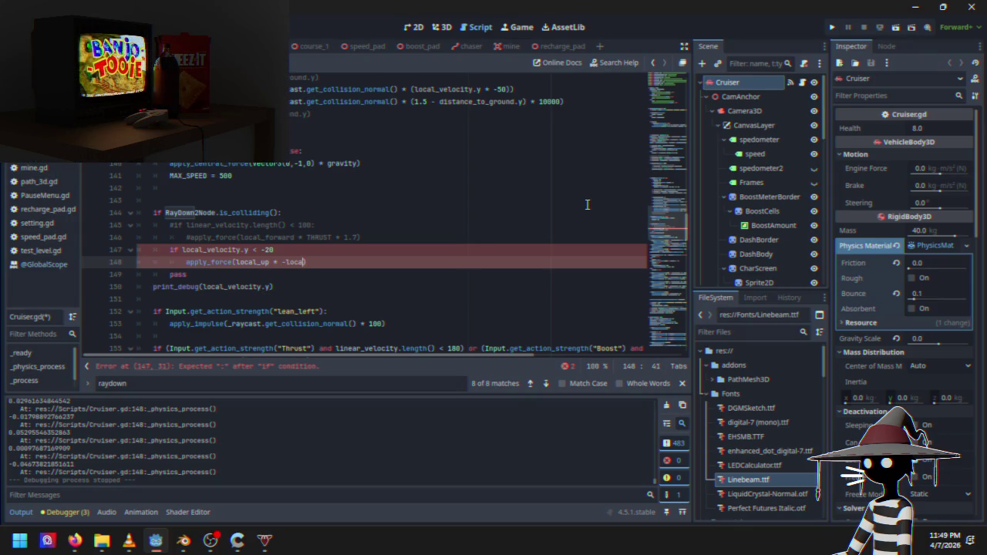
{"action": "key", "text": "Down"}
{"action": "key", "text": "Return"}
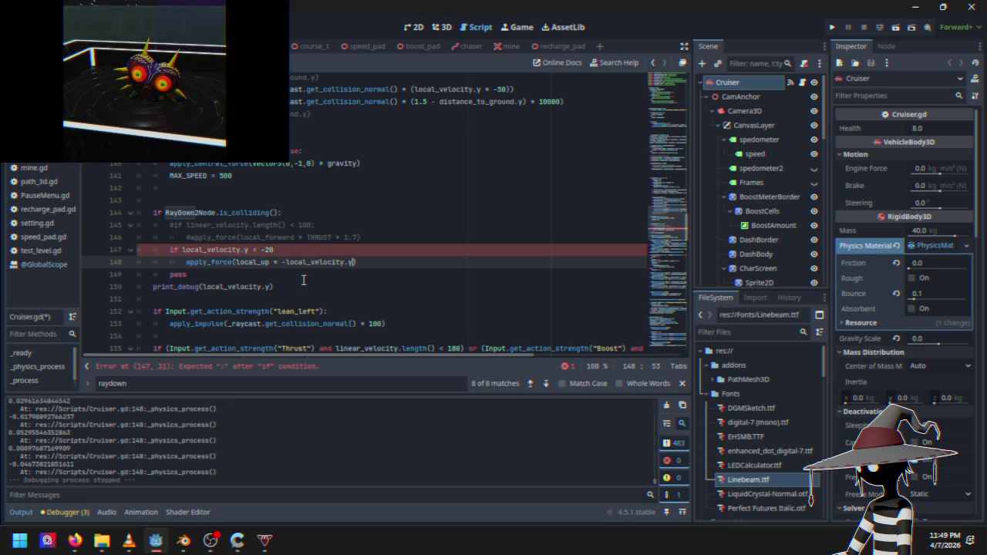
{"action": "left_click", "coordinate": [311, 250]}
{"action": "type", "text": ":"}
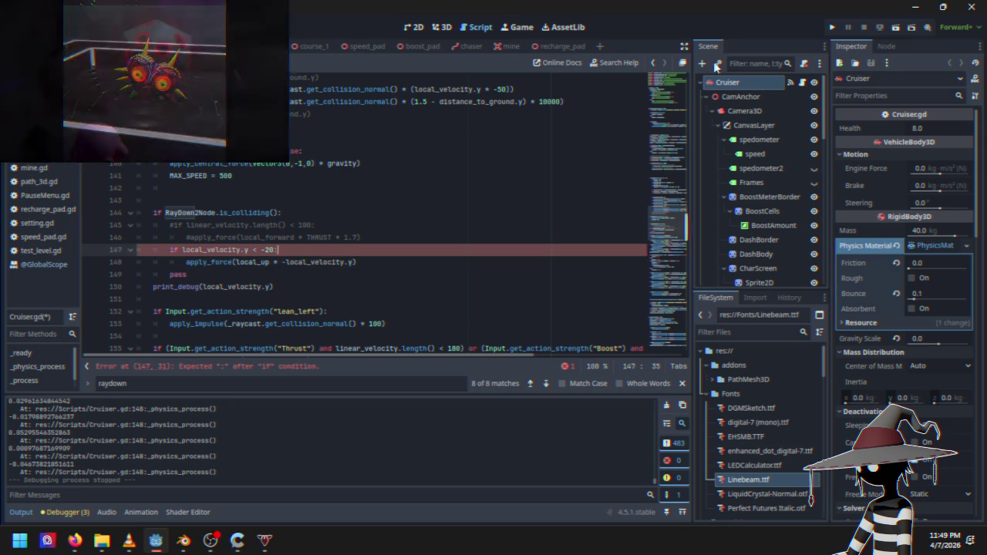
{"action": "left_click", "coordinate": [836, 29]}
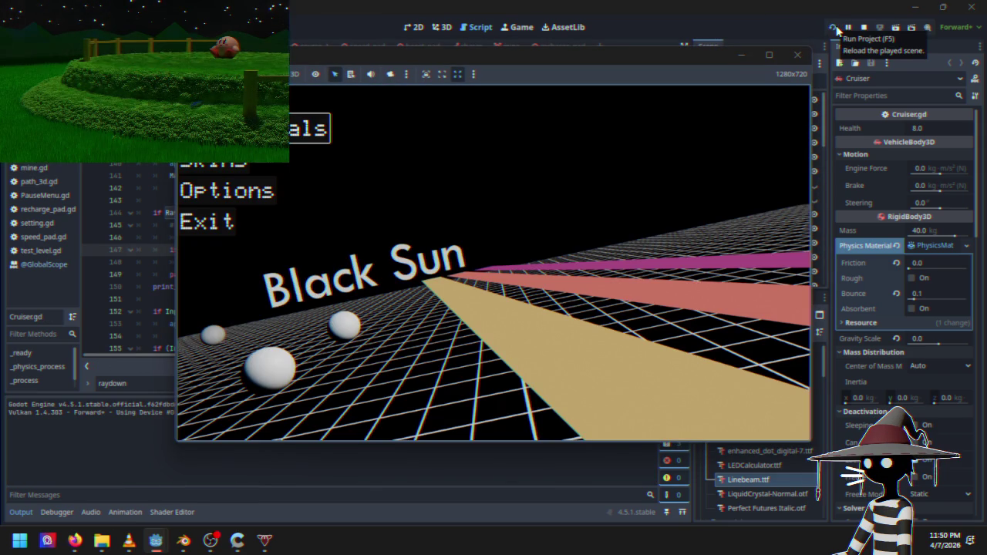
Start a race course, stop the test run, and return to the force call on line 148
{"action": "key", "text": "Return"}
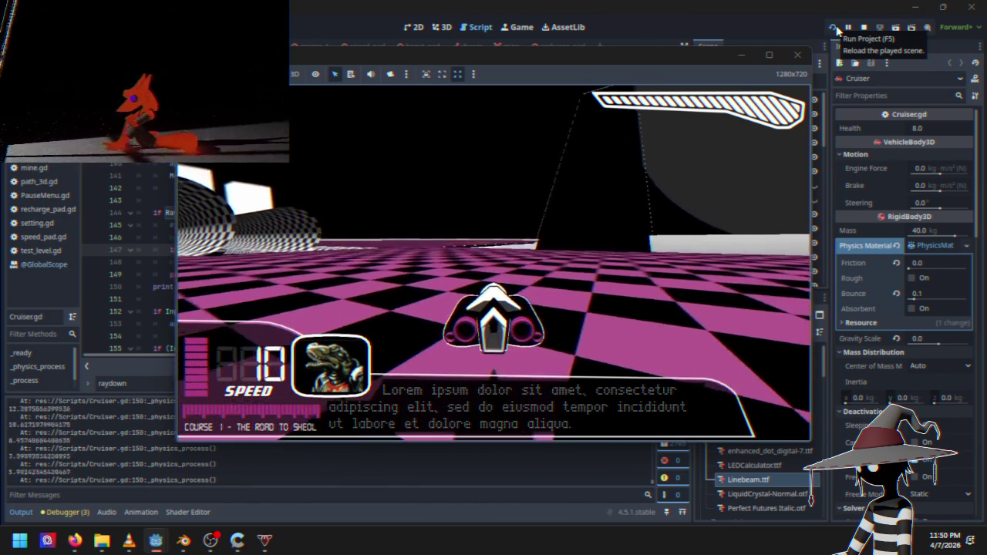
{"action": "left_click", "coordinate": [863, 27]}
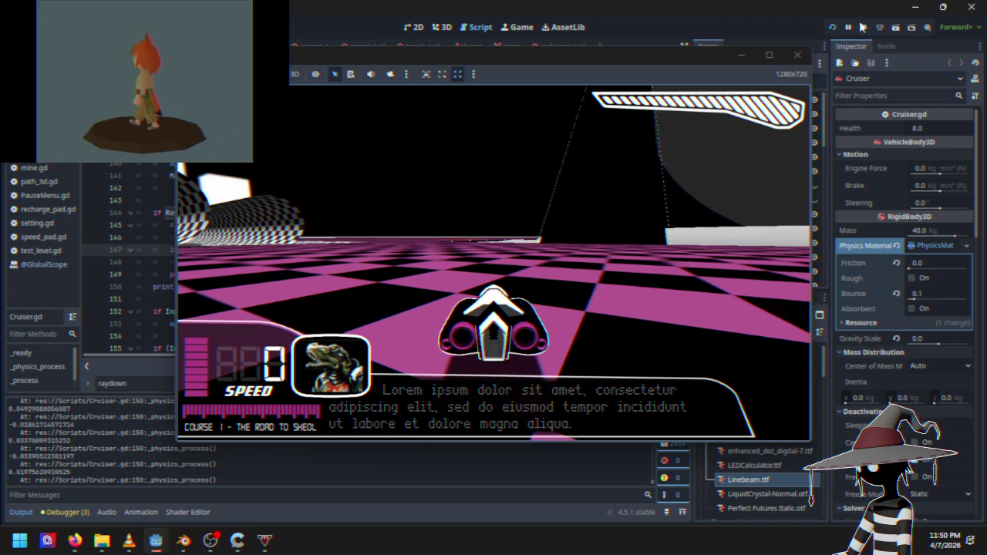
{"action": "left_click", "coordinate": [228, 263]}
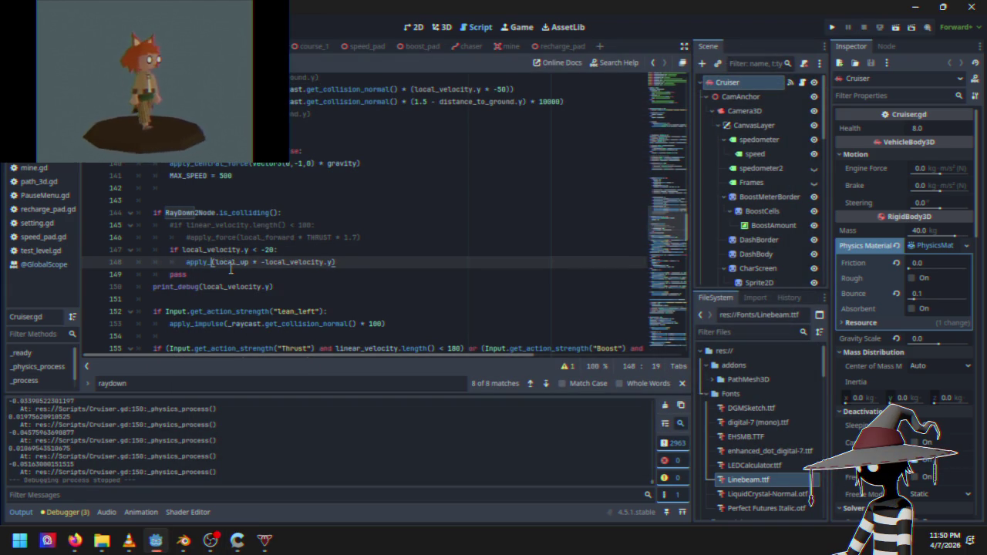
Complete the call as apply_impulse(local_up * -local_velocity.y), test-drive Course 1, then stop
{"action": "type", "text": "impulse"}
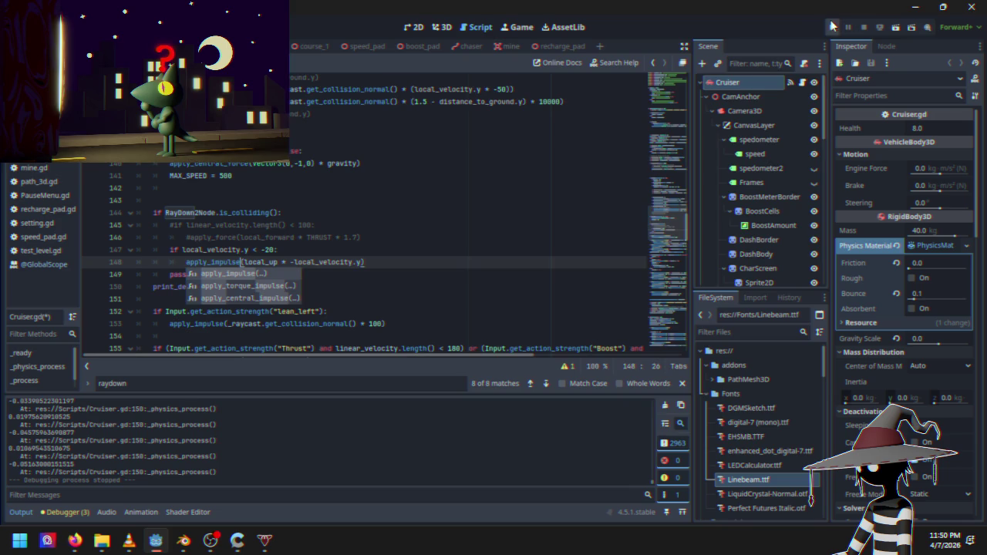
{"action": "left_click", "coordinate": [832, 27]}
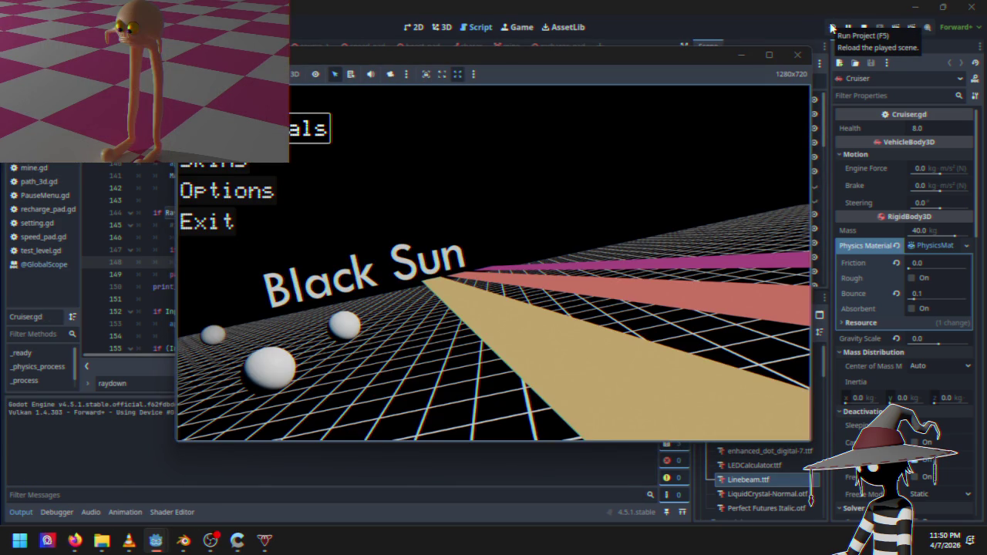
{"action": "key", "text": "Return"}
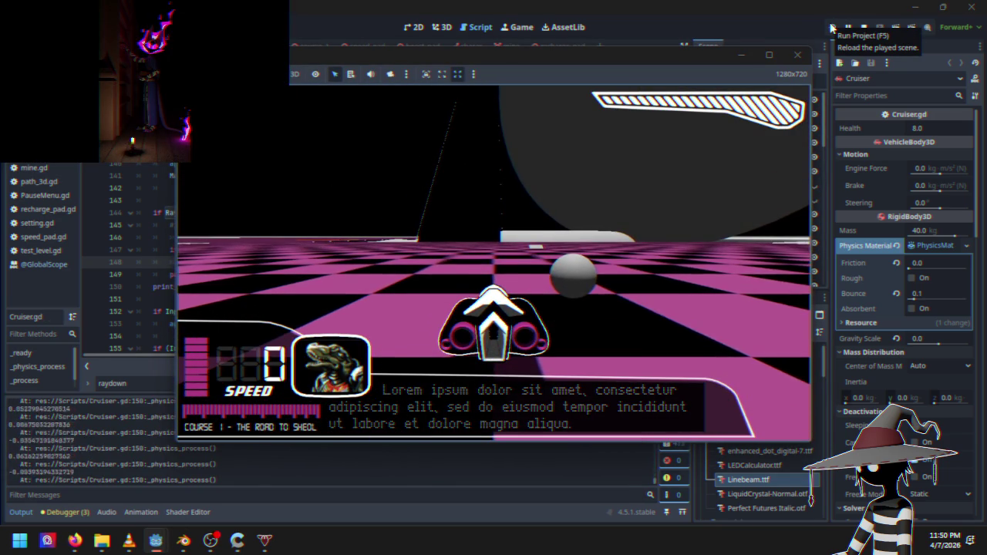
{"action": "key", "text": "w"}
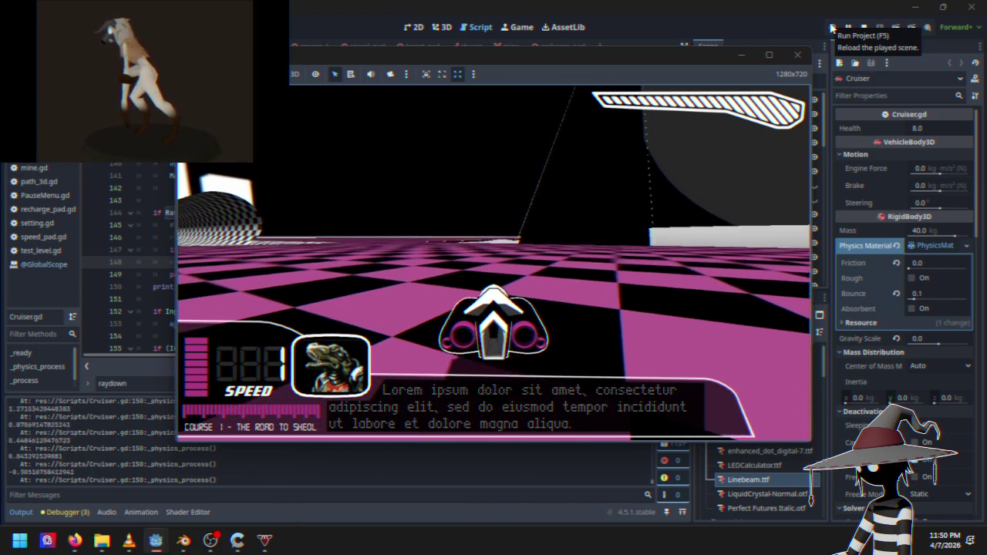
{"action": "left_click", "coordinate": [863, 27]}
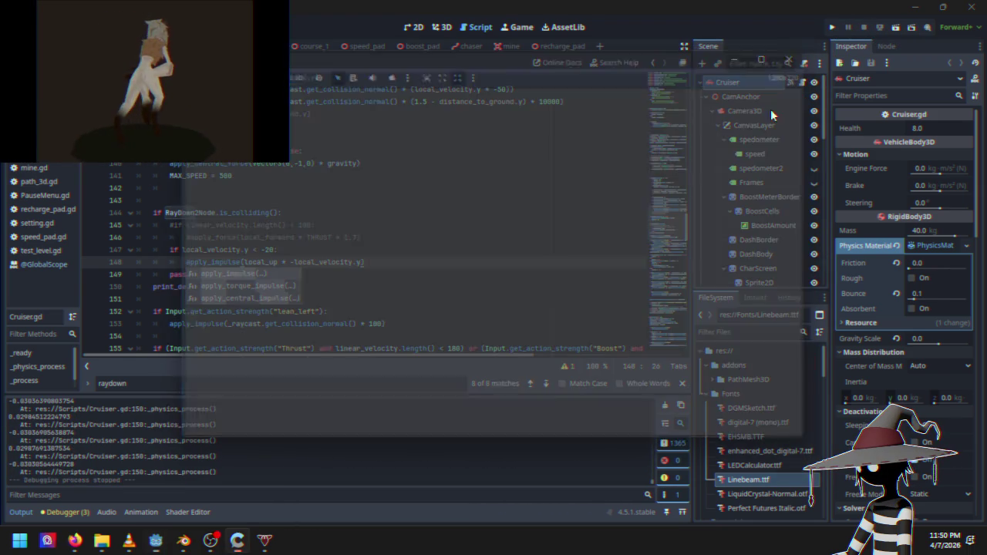
Scale the line 148 apply_impulse by 1000 and test-run the game once more
{"action": "left_click", "coordinate": [342, 271]}
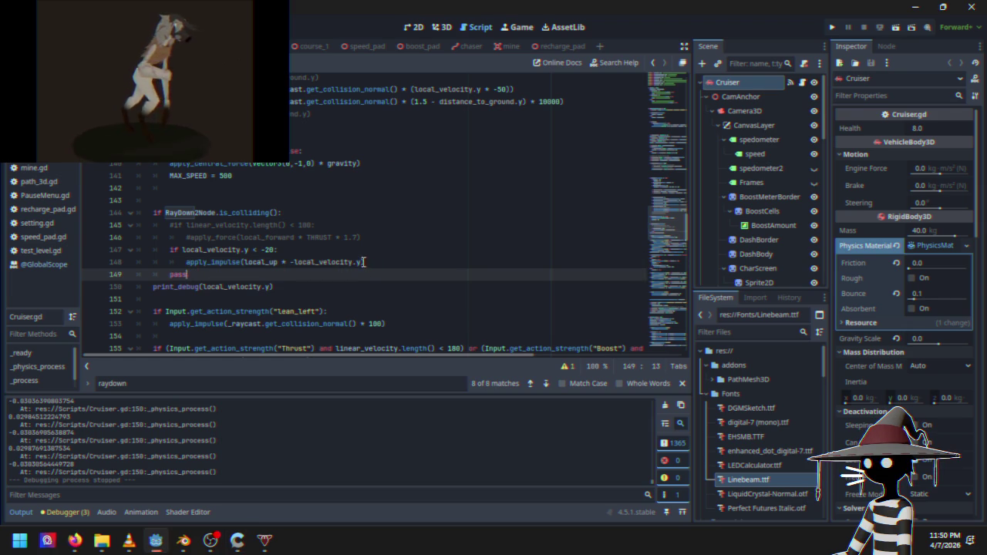
{"action": "left_click", "coordinate": [386, 265]}
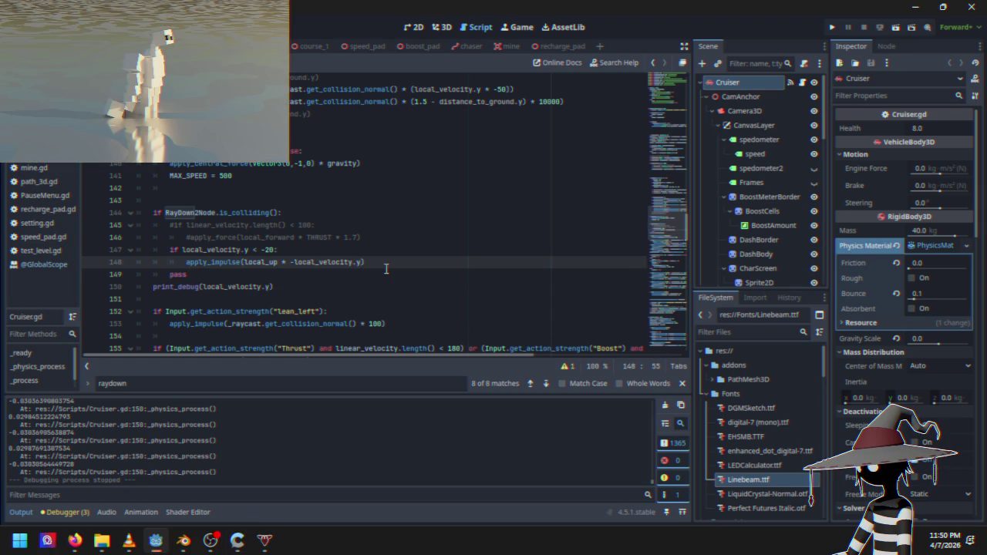
{"action": "type", "text": "+"}
{"action": "type", "text": "1000"}
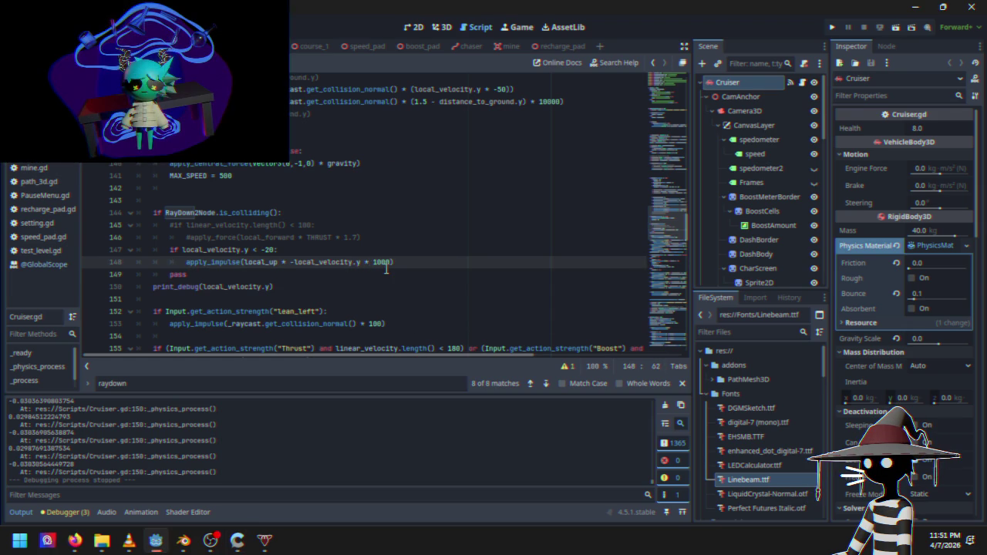
{"action": "left_click", "coordinate": [833, 28]}
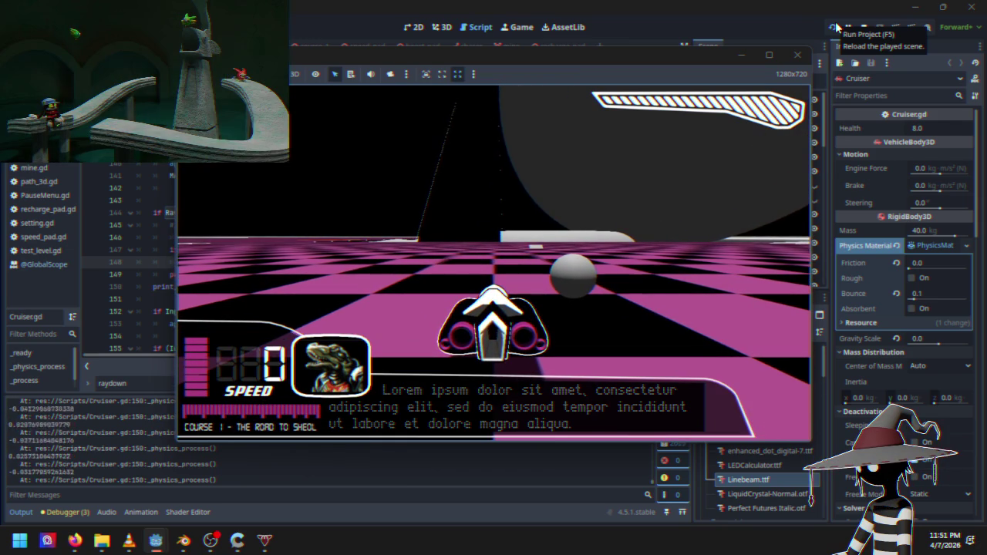
{"action": "left_click", "coordinate": [864, 27]}
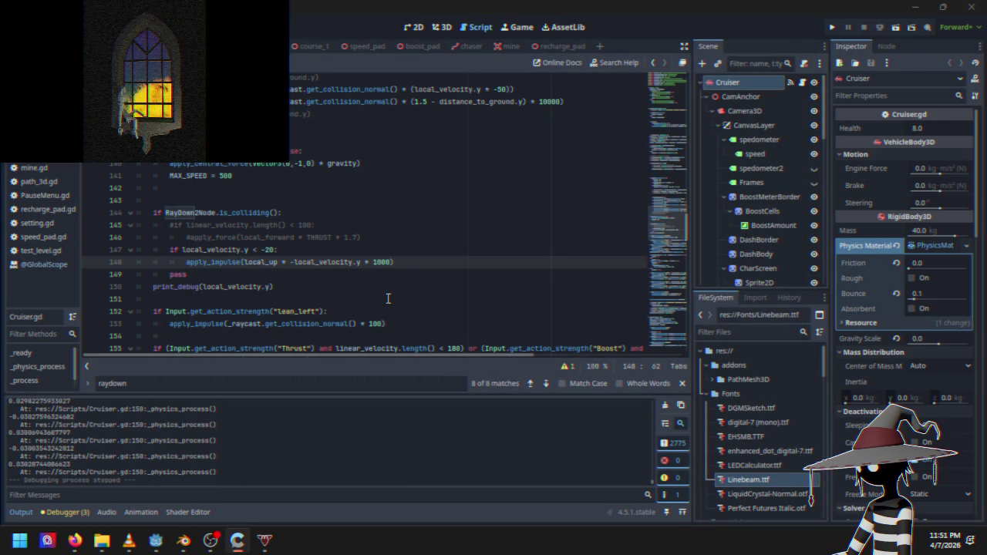
Inspect RayDown2's Collision Mask, then open a blank line under the line 144 collision check
{"action": "scroll", "coordinate": [788, 205], "scroll_direction": "down", "scroll_amount": 3}
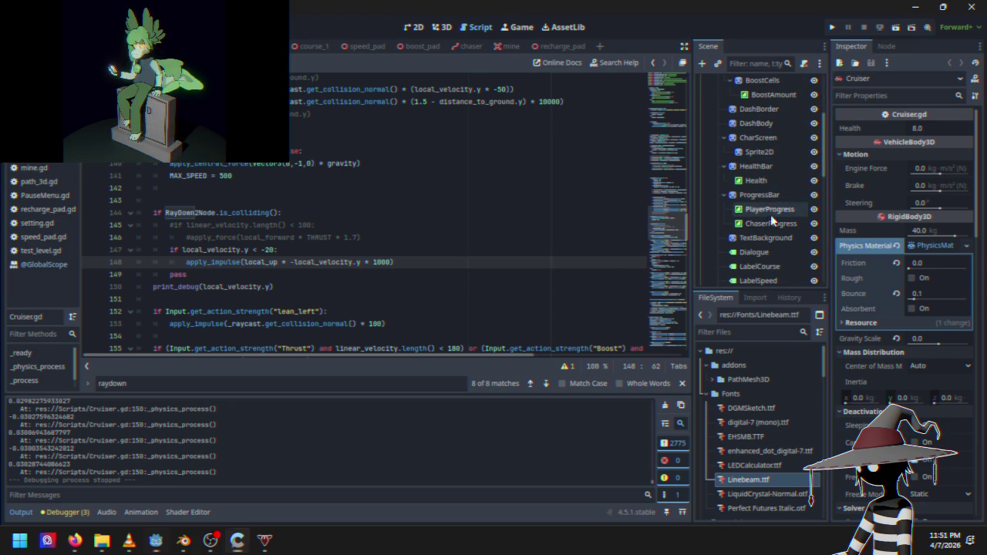
{"action": "left_click", "coordinate": [770, 211]}
{"action": "scroll", "coordinate": [765, 232], "scroll_direction": "down", "scroll_amount": 10}
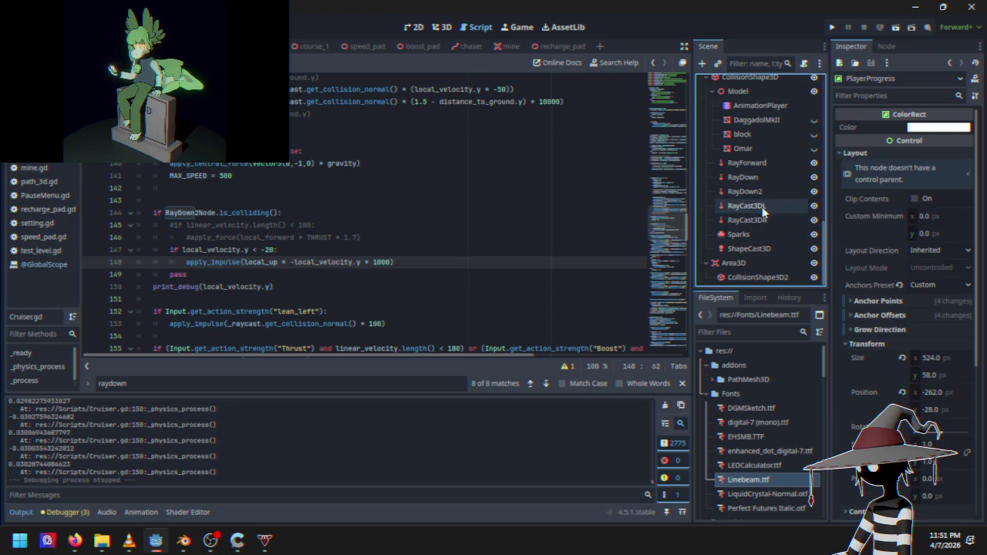
{"action": "left_click", "coordinate": [763, 193]}
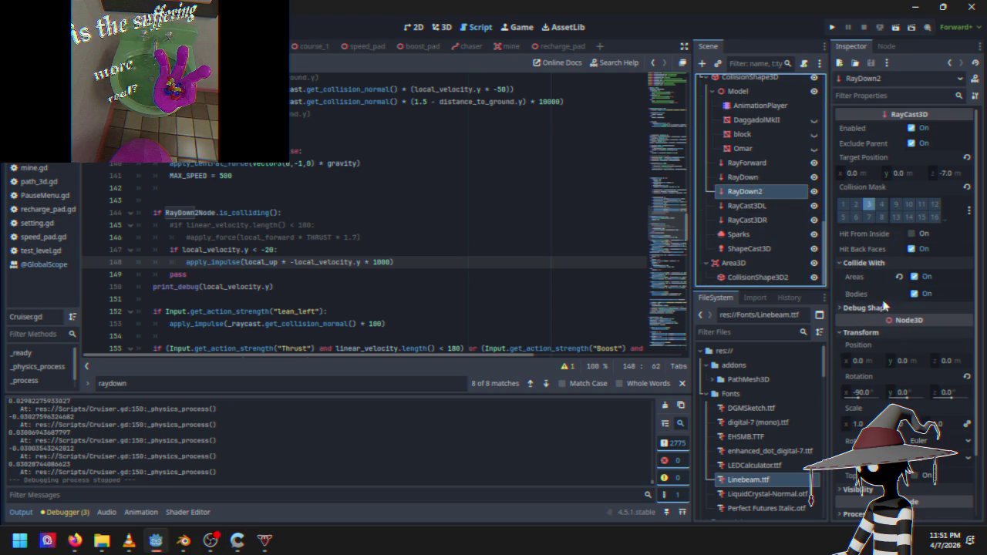
{"action": "scroll", "coordinate": [888, 294], "scroll_direction": "down", "scroll_amount": 2}
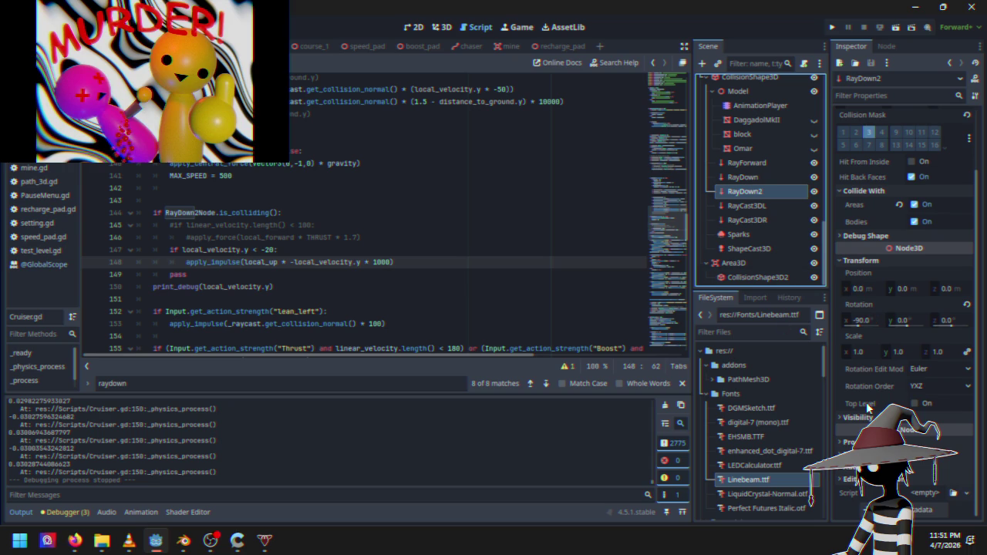
{"action": "scroll", "coordinate": [866, 401], "scroll_direction": "up", "scroll_amount": 2}
{"action": "scroll", "coordinate": [758, 232], "scroll_direction": "up", "scroll_amount": 1}
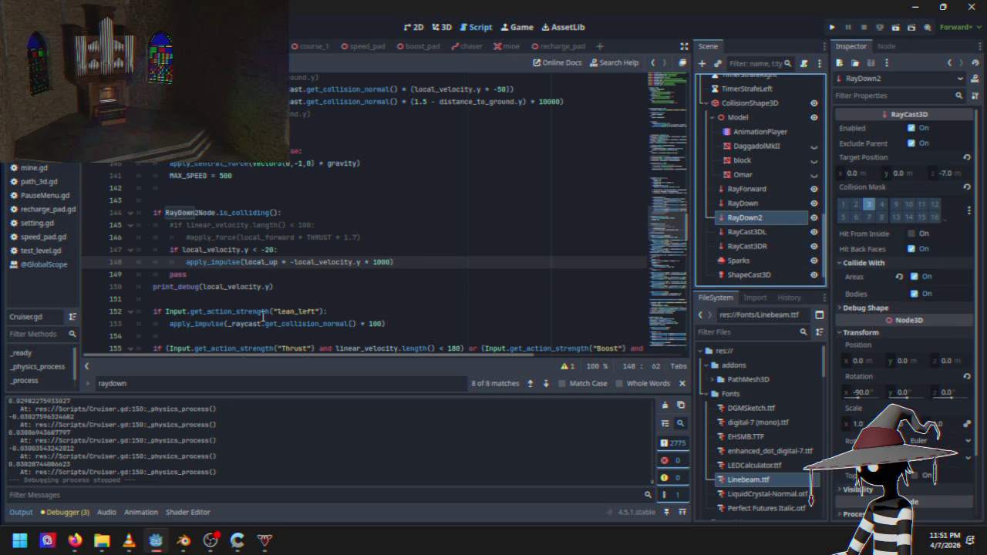
{"action": "left_click", "coordinate": [321, 213]}
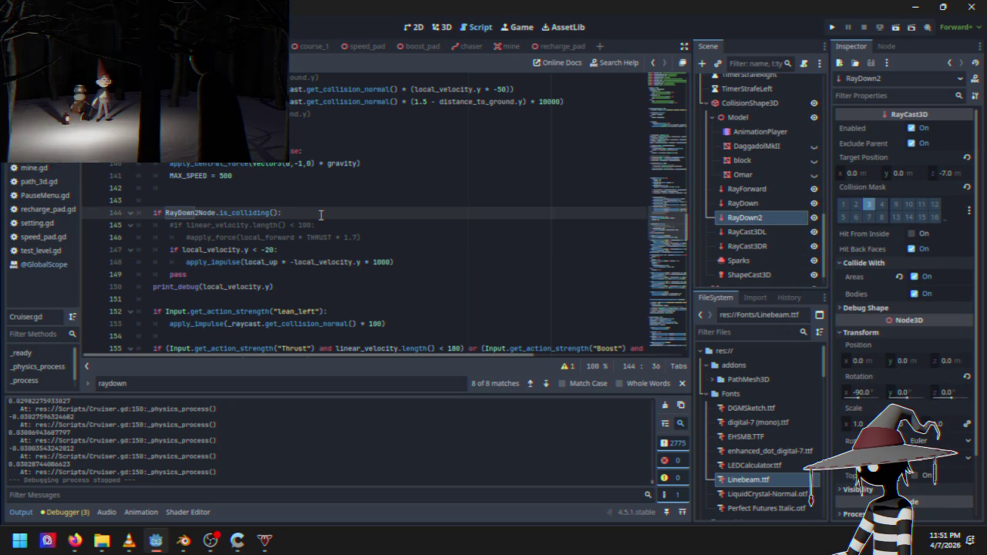
{"action": "key", "text": "Return"}
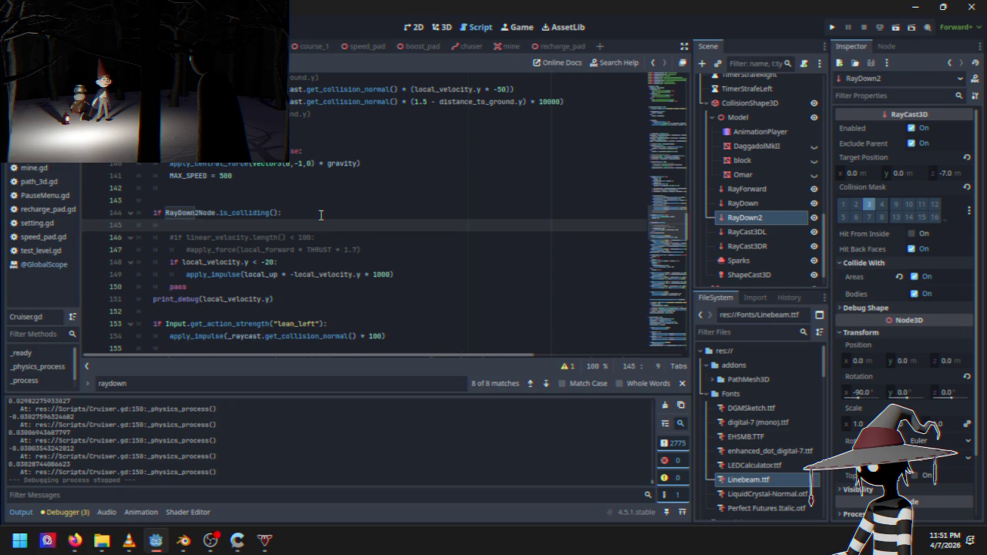
Move the print_debug statement into the new line 145 inside the RayDown2 check
{"action": "left_click_drag", "start_coordinate": [153, 299], "coordinate": [271, 299]}
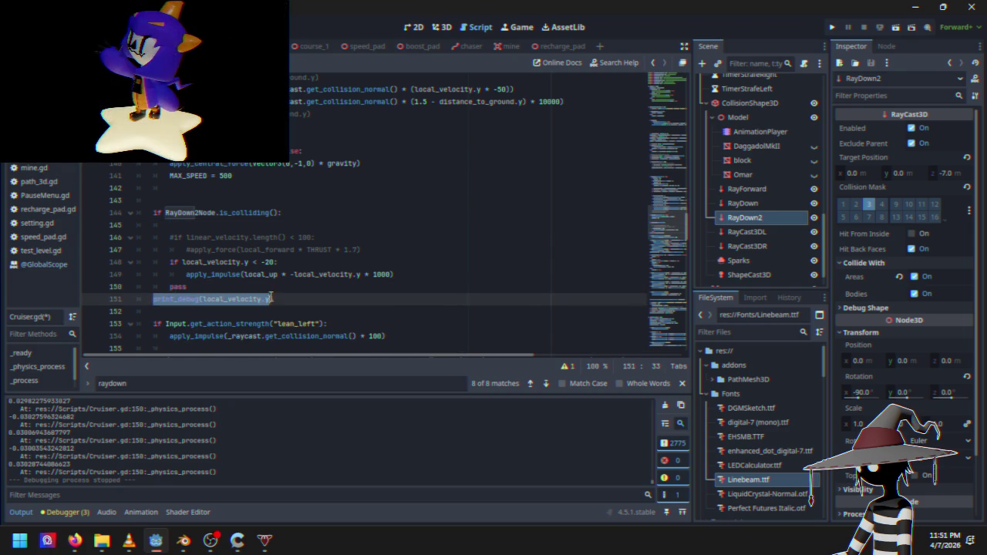
{"action": "left_click", "coordinate": [193, 226]}
{"action": "type", "text": "print_debug(local_velocity.y)"}
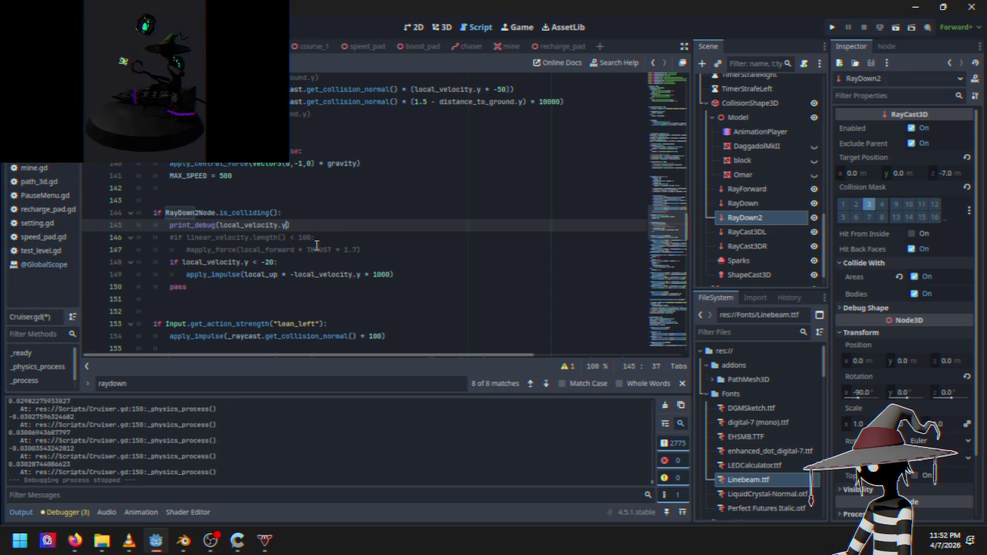
Make it print local_up * -local_velocity.y * 1000 and launch the game
{"action": "left_click", "coordinate": [243, 275]}
{"action": "left_click_drag", "start_coordinate": [243, 274], "coordinate": [392, 278]}
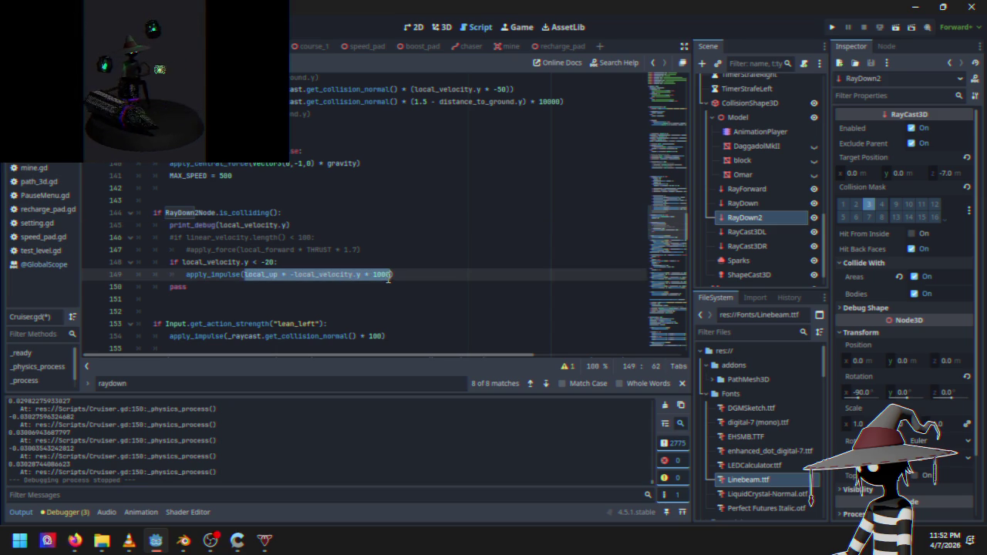
{"action": "left_click_drag", "start_coordinate": [220, 224], "coordinate": [284, 226]}
{"action": "type", "text": "local_up * -local_velocity.y * 1000"}
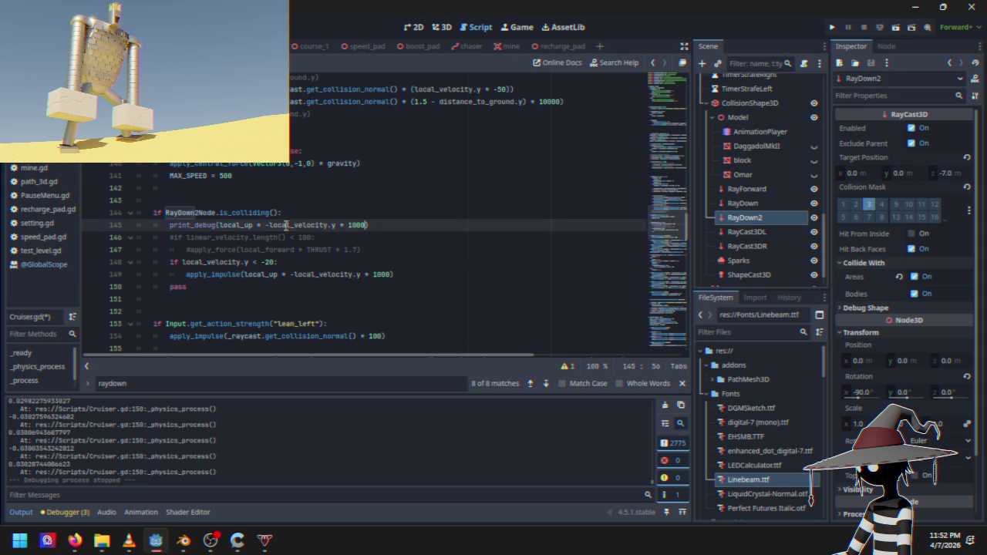
{"action": "left_click", "coordinate": [392, 225]}
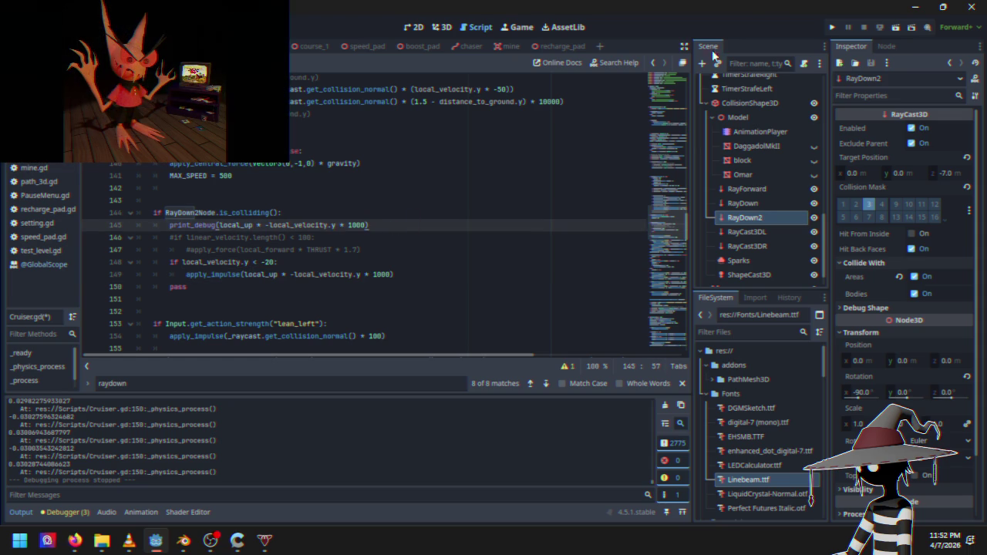
{"action": "left_click", "coordinate": [835, 27]}
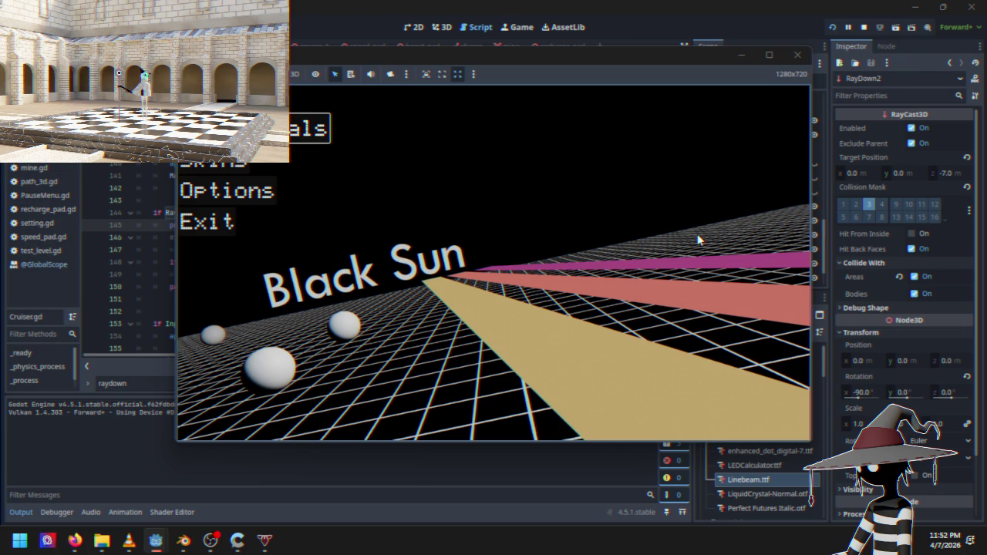
Start the race from the main menu, then stop the test run
{"action": "key", "text": "Return"}
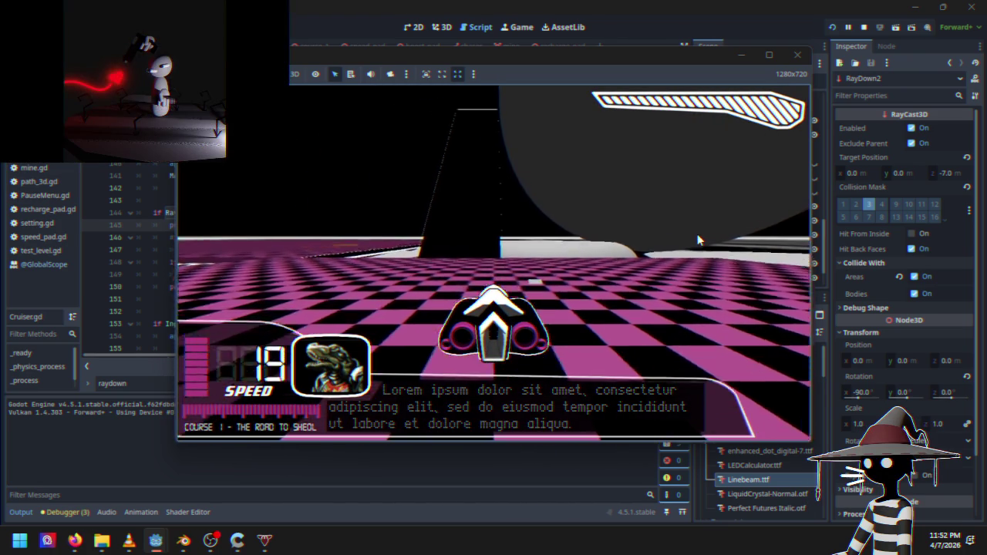
{"action": "left_click", "coordinate": [863, 27]}
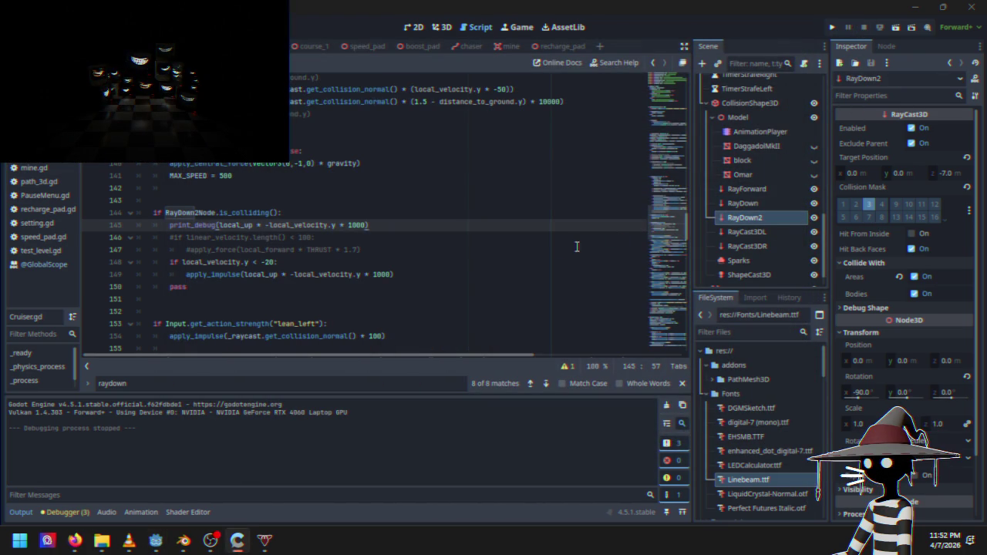
Step through the 'raydown' search matches to the RayDown2Node collision check on line 144
{"action": "left_click", "coordinate": [216, 212]}
{"action": "scroll", "coordinate": [463, 232], "scroll_direction": "up", "scroll_amount": 15}
{"action": "scroll", "coordinate": [444, 246], "scroll_direction": "up", "scroll_amount": 15}
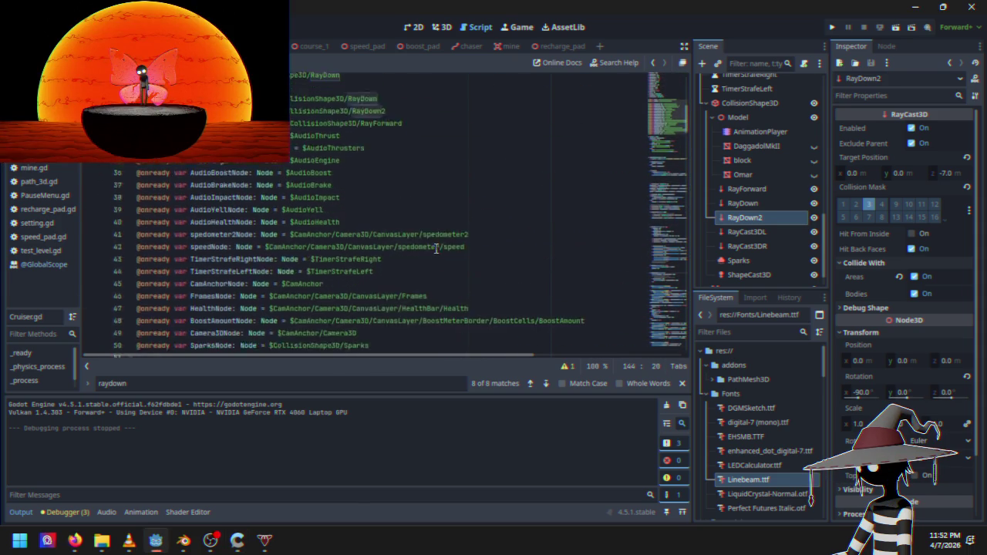
{"action": "left_click", "coordinate": [407, 186]}
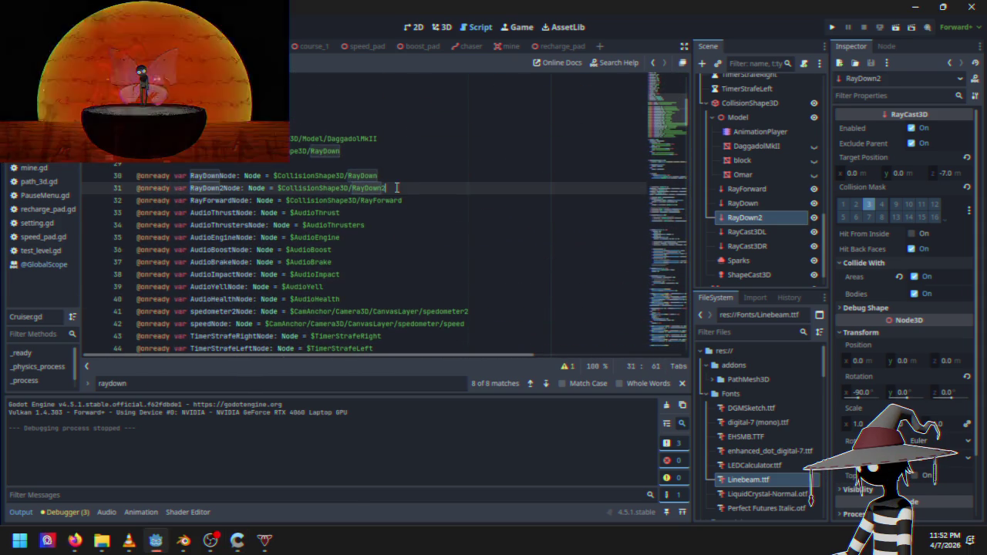
{"action": "scroll", "coordinate": [397, 209], "scroll_direction": "down", "scroll_amount": 15}
{"action": "scroll", "coordinate": [391, 225], "scroll_direction": "down", "scroll_amount": 20}
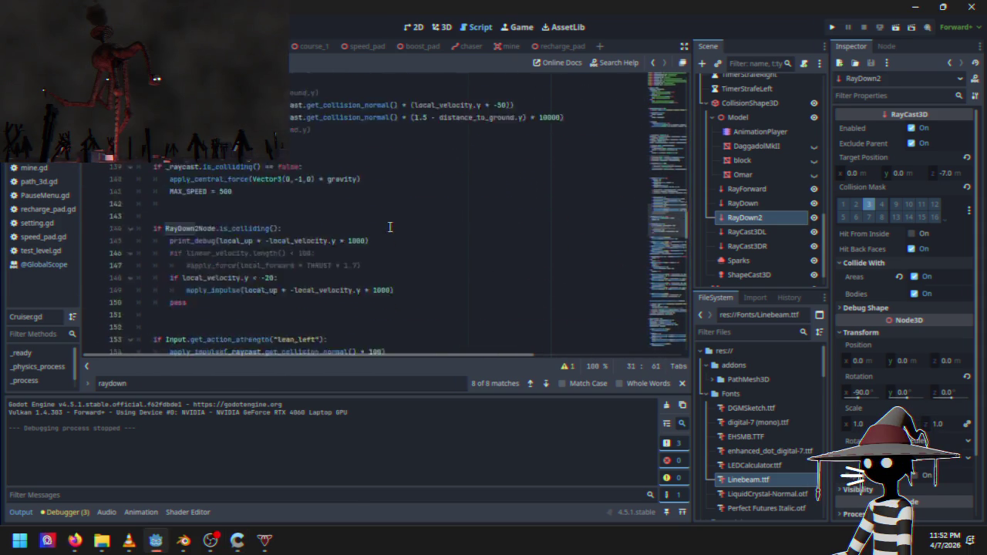
{"action": "left_click", "coordinate": [531, 383]}
{"action": "left_click", "coordinate": [531, 383]}
{"action": "left_click", "coordinate": [531, 383]}
{"action": "left_click", "coordinate": [546, 383]}
{"action": "left_click", "coordinate": [545, 383]}
{"action": "left_click", "coordinate": [546, 383]}
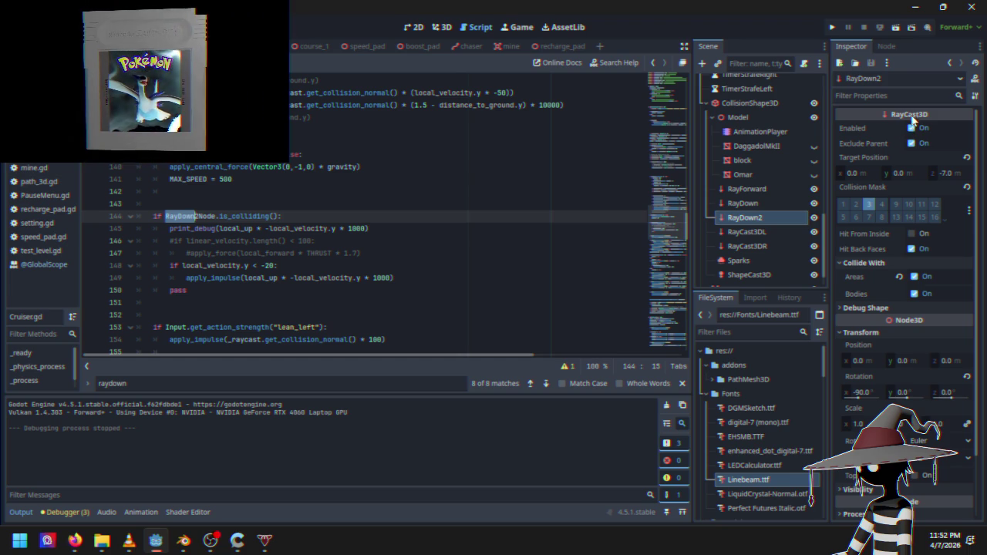
Change RayDown2's collision mask from layer 3 to layer 1, then switch to test_level
{"action": "mouse_move", "coordinate": [894, 122]}
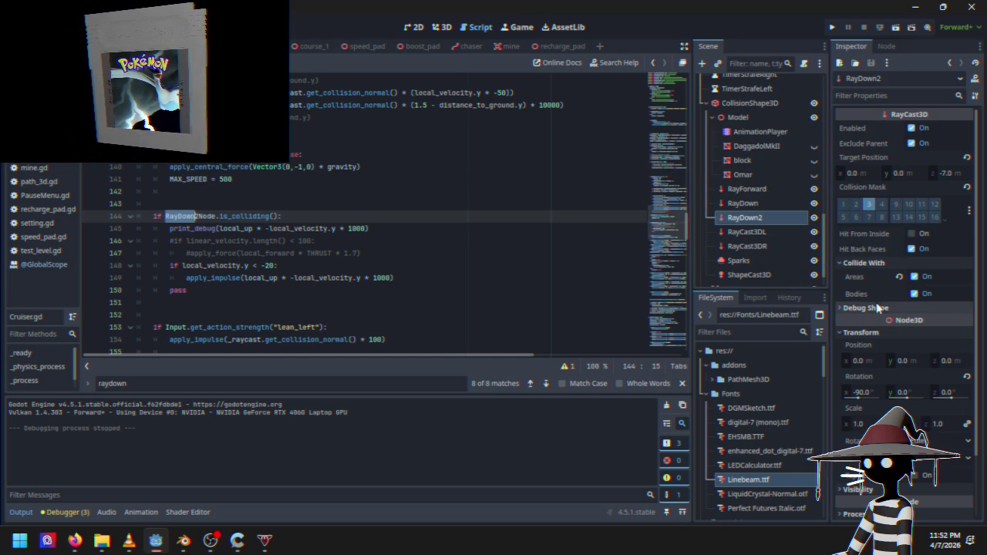
{"action": "scroll", "coordinate": [878, 306], "scroll_direction": "down", "scroll_amount": 2}
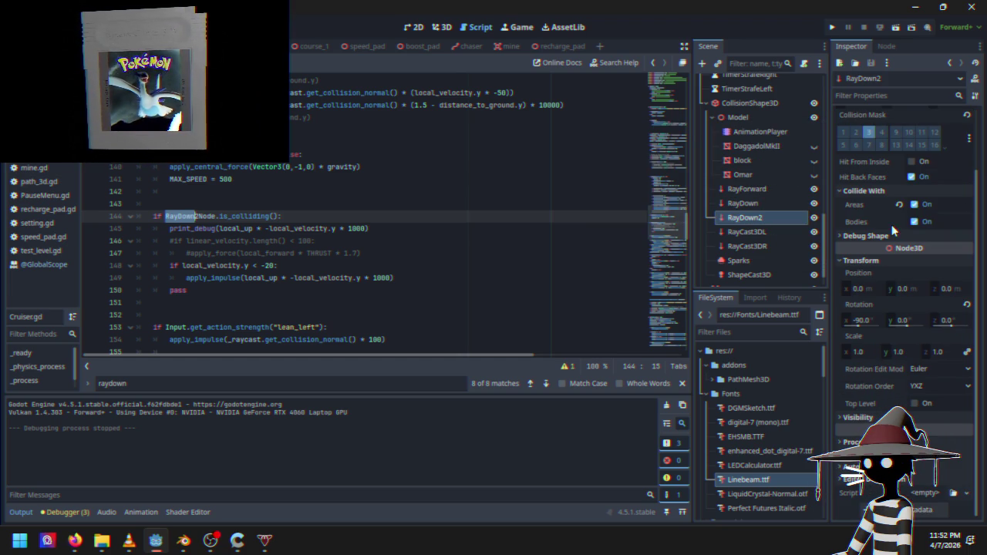
{"action": "scroll", "coordinate": [863, 211], "scroll_direction": "up", "scroll_amount": 2}
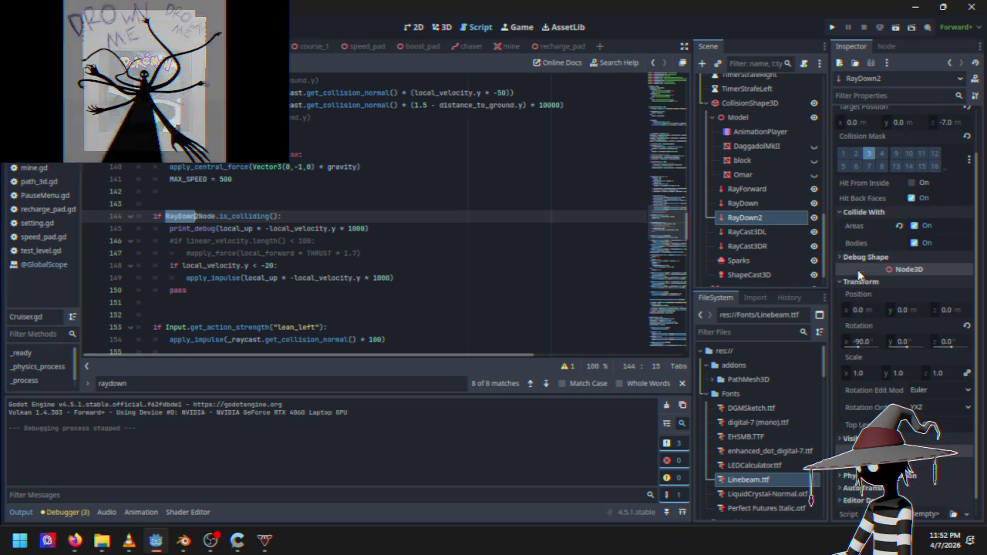
{"action": "scroll", "coordinate": [859, 286], "scroll_direction": "down", "scroll_amount": 2}
{"action": "left_click", "coordinate": [858, 417]}
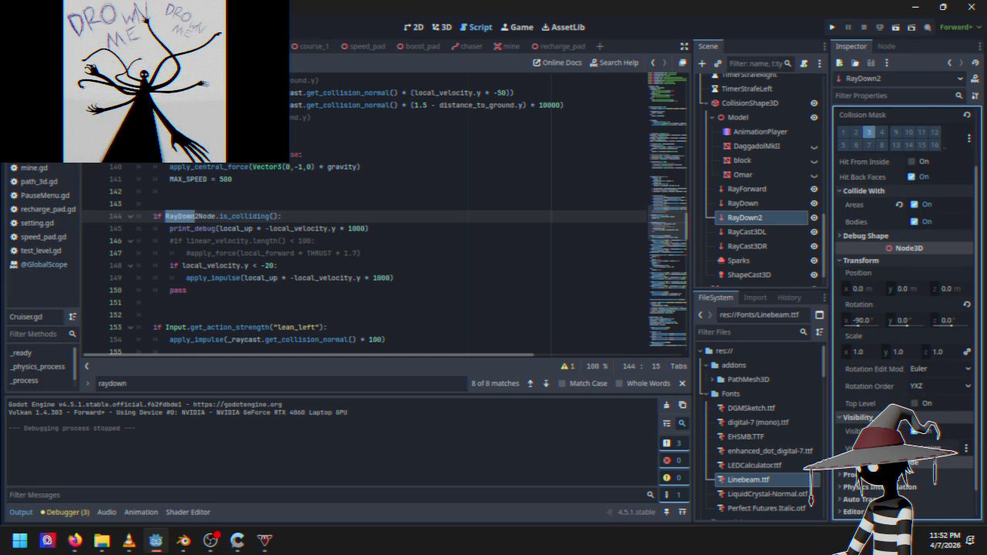
{"action": "scroll", "coordinate": [902, 308], "scroll_direction": "down", "scroll_amount": 1}
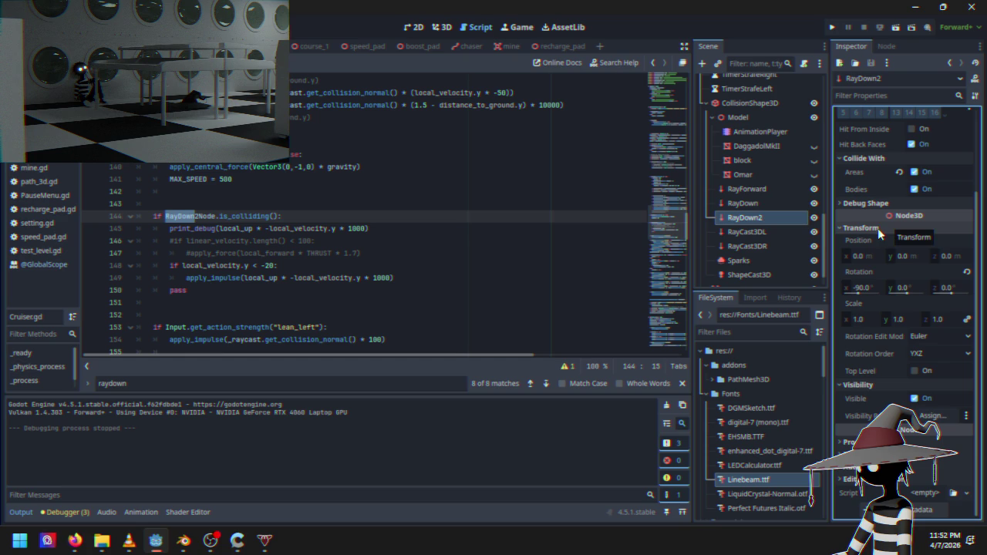
{"action": "scroll", "coordinate": [873, 239], "scroll_direction": "up", "scroll_amount": 3}
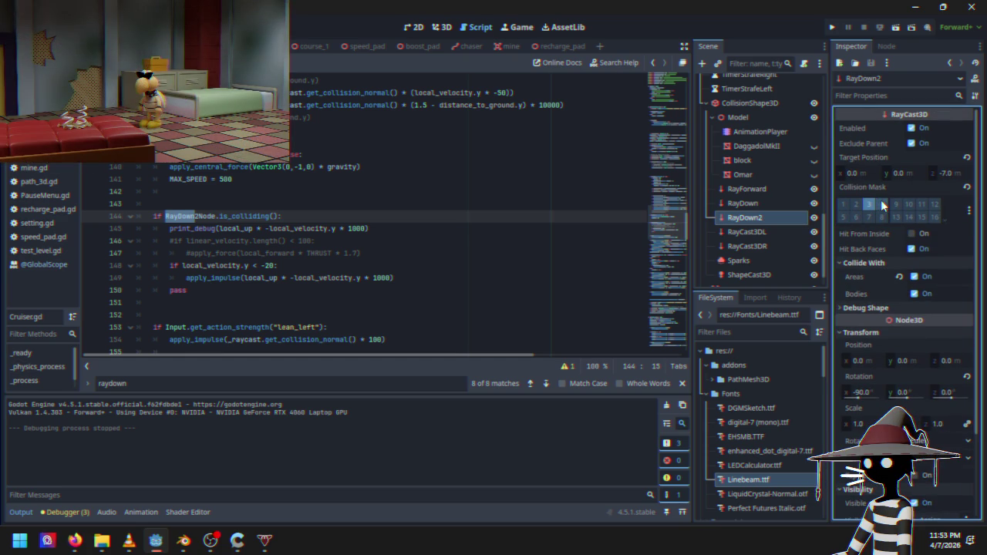
{"action": "left_click", "coordinate": [844, 203]}
{"action": "left_click", "coordinate": [868, 203]}
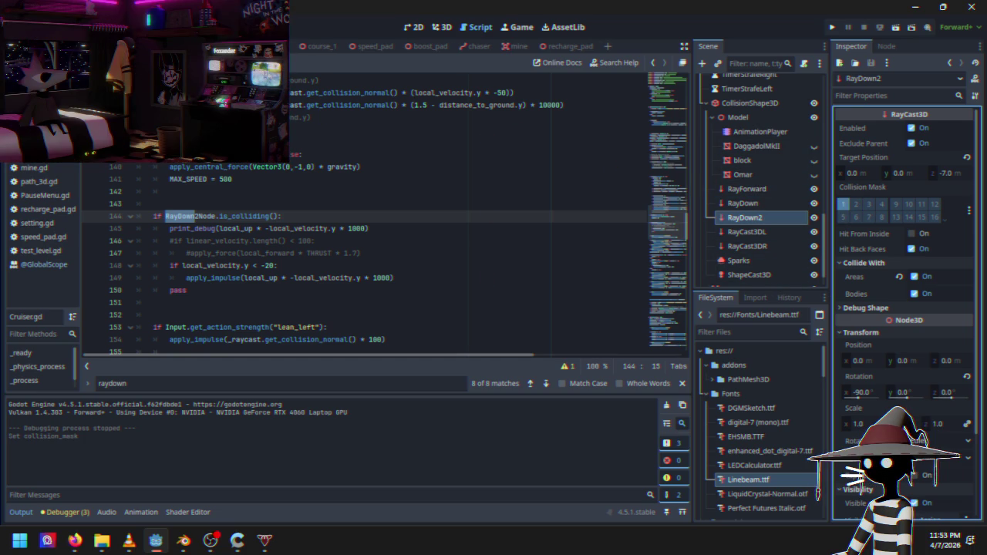
{"action": "key", "text": "ctrl+Tab"}
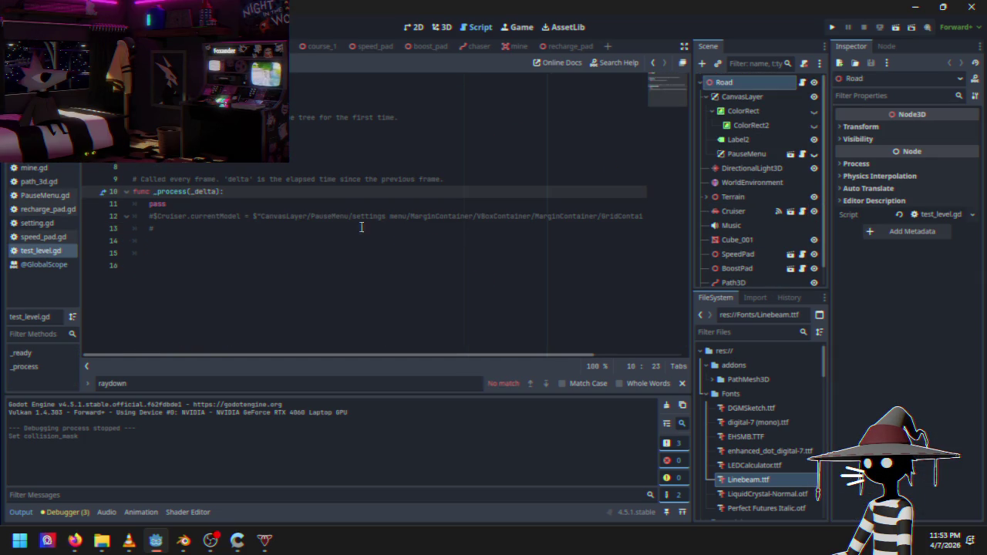
Confirm the MeshInstance3D9 StaticBody3D collides on layer 1, then run the game into Course 1
{"action": "scroll", "coordinate": [739, 256], "scroll_direction": "down", "scroll_amount": 1}
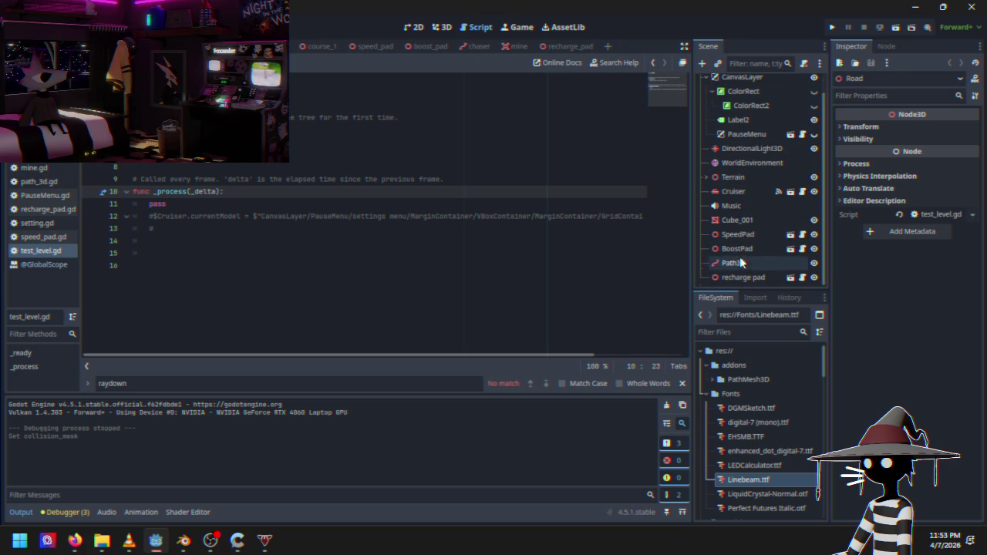
{"action": "left_click", "coordinate": [704, 178]}
{"action": "left_click", "coordinate": [752, 191]}
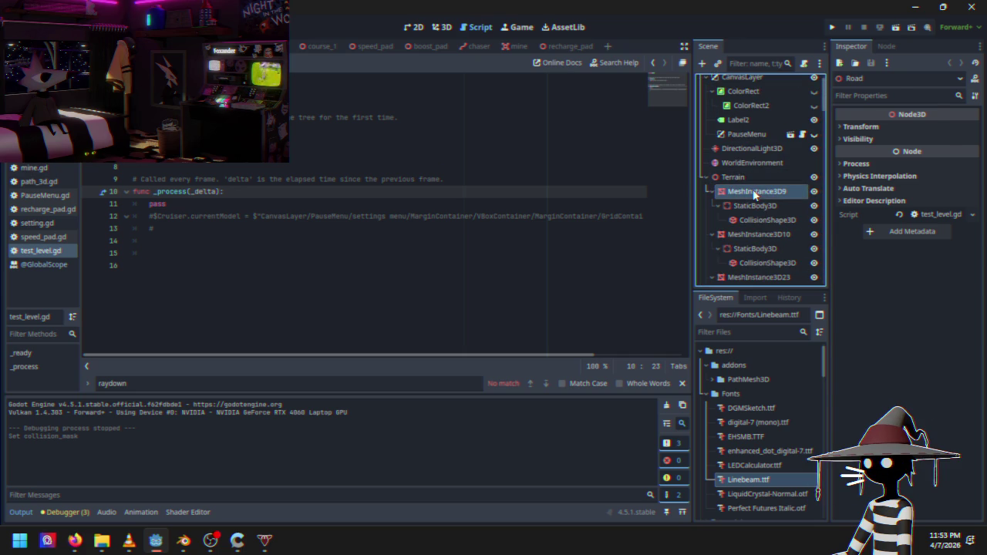
{"action": "left_click", "coordinate": [771, 204]}
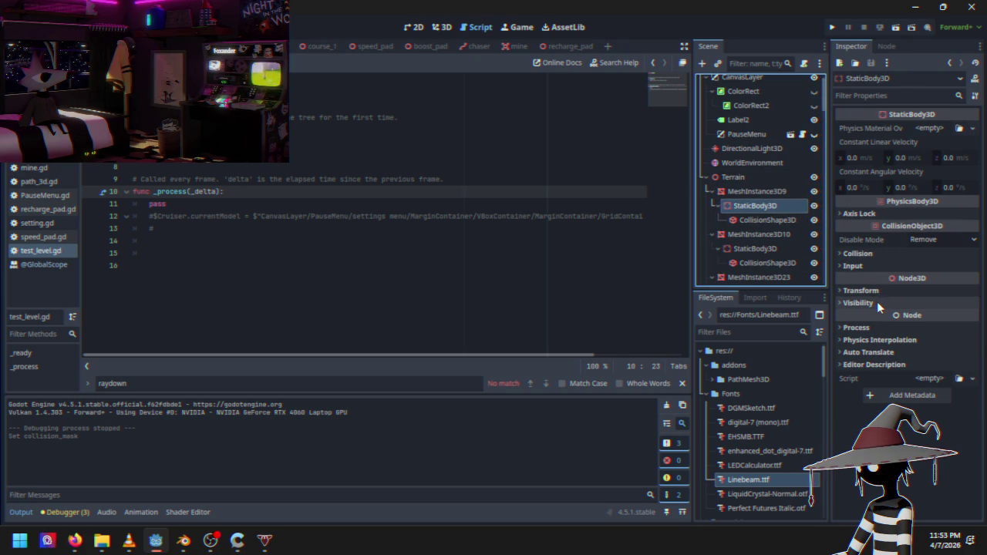
{"action": "left_click", "coordinate": [771, 221]}
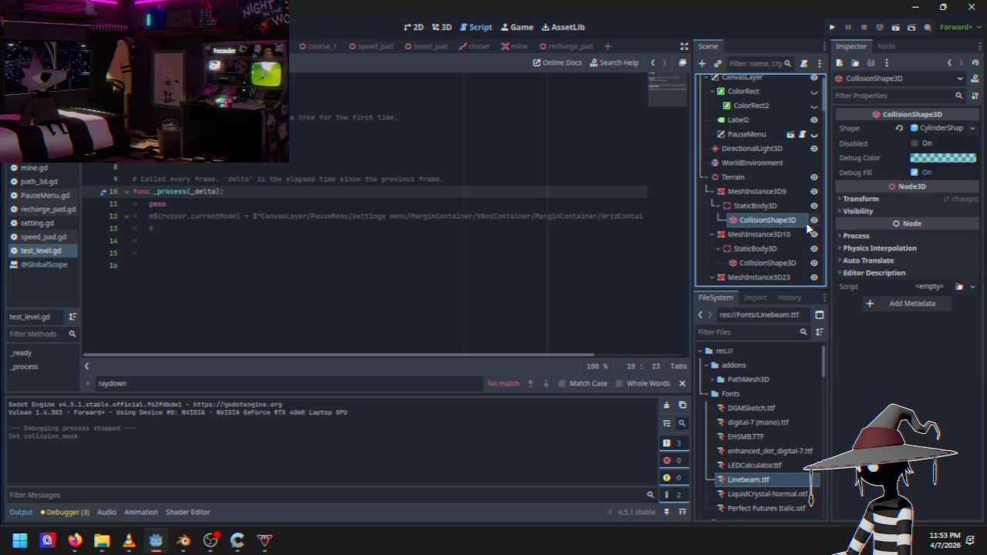
{"action": "left_click", "coordinate": [856, 211]}
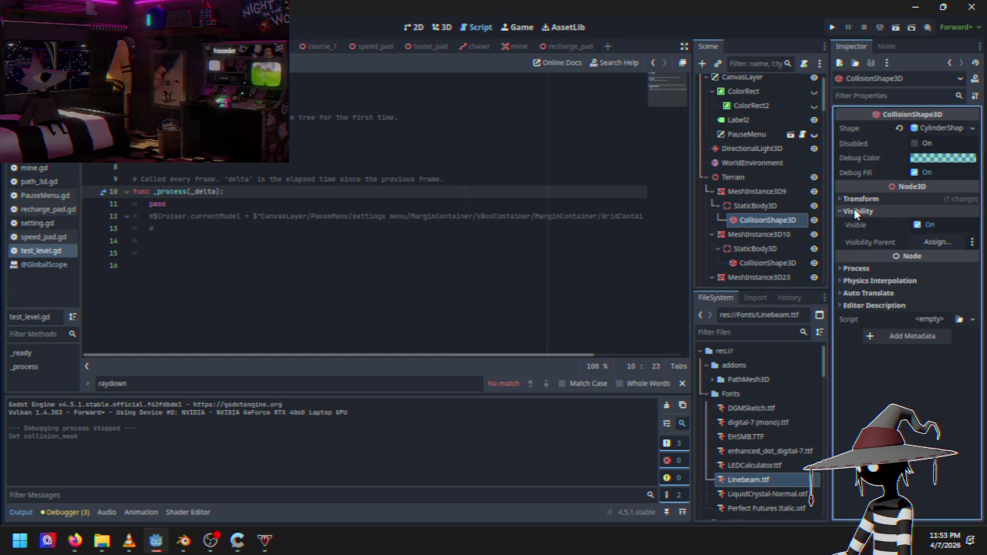
{"action": "left_click", "coordinate": [760, 205]}
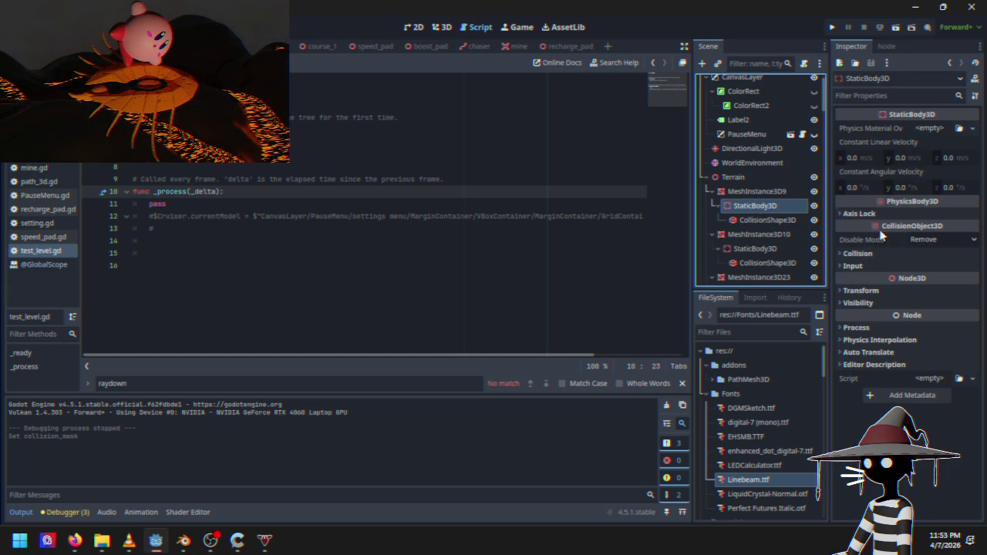
{"action": "left_click", "coordinate": [880, 257]}
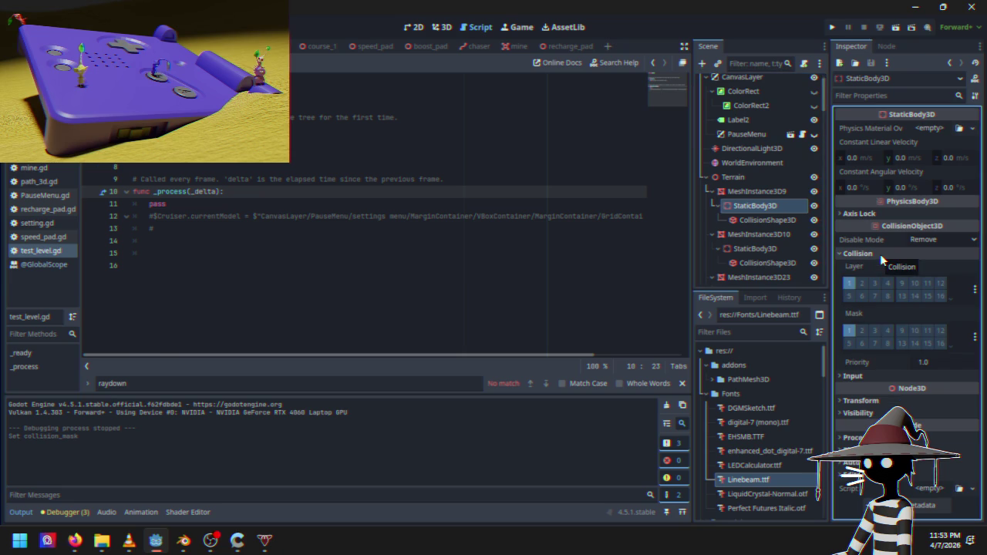
{"action": "left_click", "coordinate": [880, 254]}
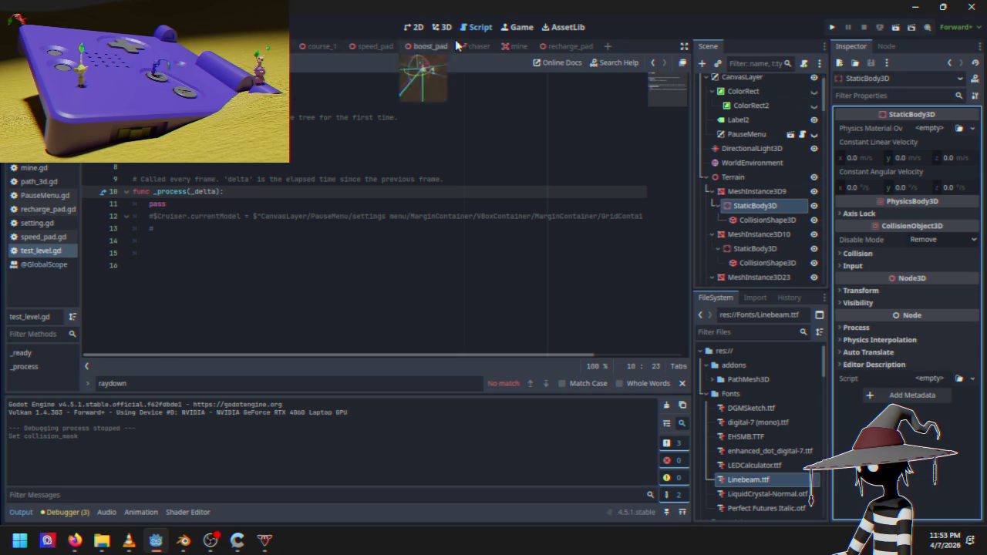
{"action": "left_click", "coordinate": [833, 28]}
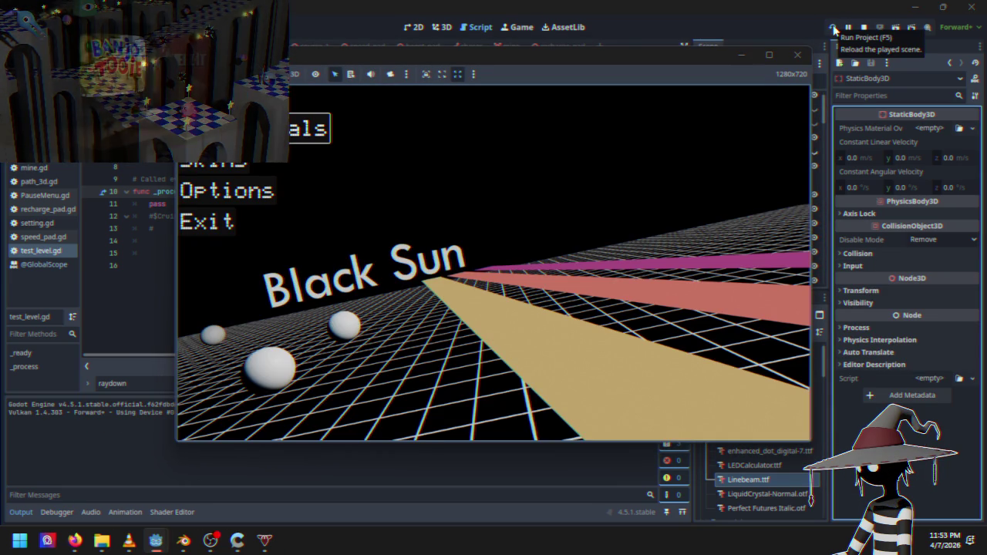
{"action": "key", "text": "Return"}
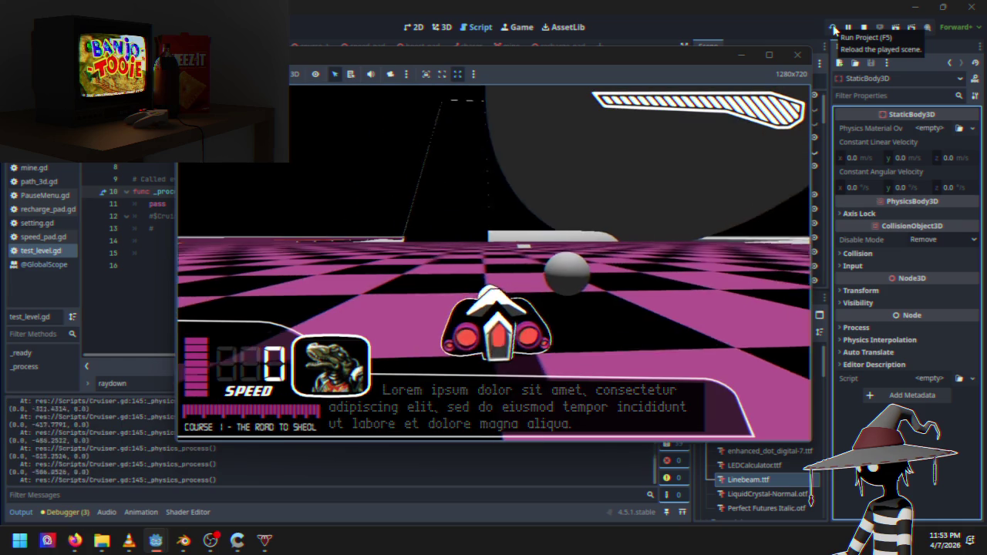
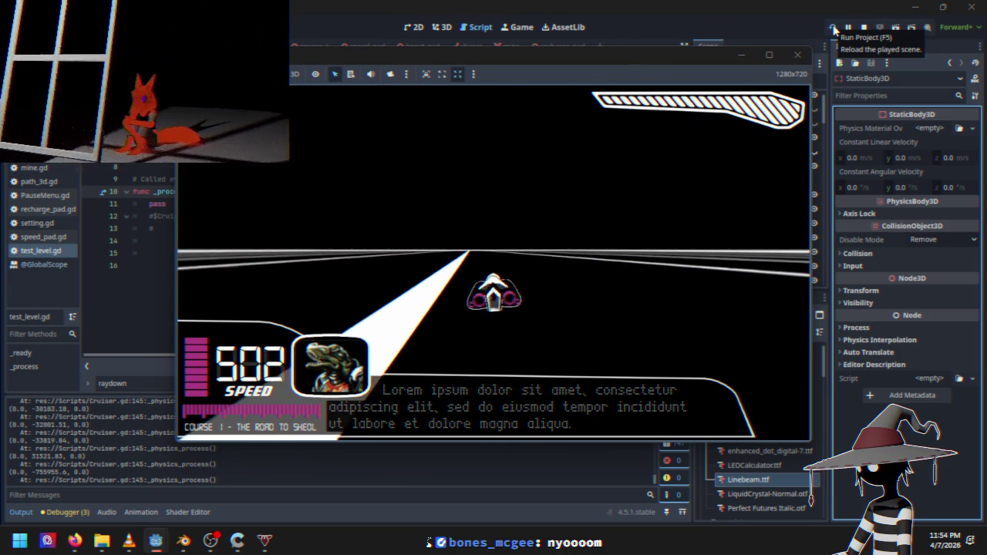
Stop the running game and return to the Cruiser.gd script
{"action": "key", "text": "Escape"}
{"action": "key", "text": "F8"}
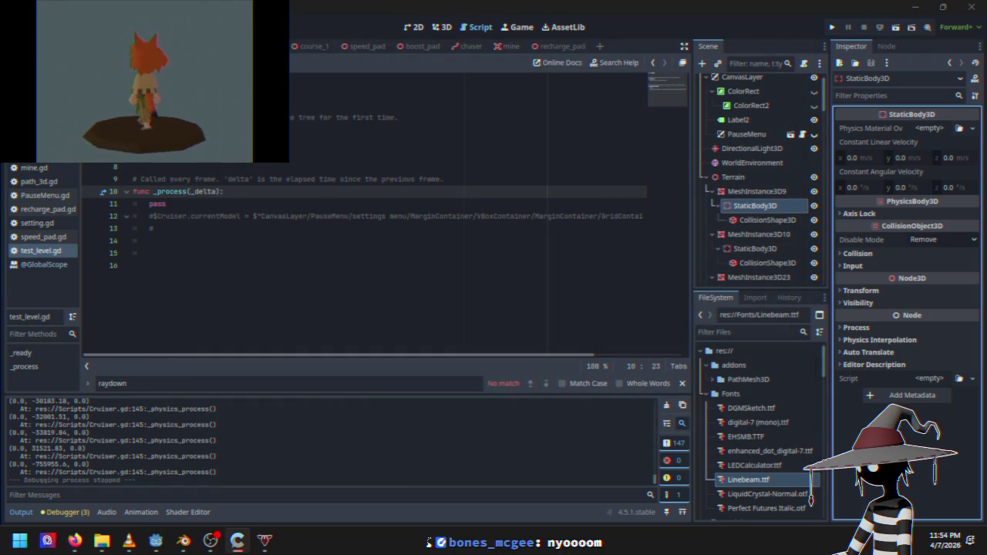
{"action": "key", "text": "alt+Tab"}
Remove '* 1000' from line 149's upward impulse, delete line 145's old impulse, and run the game
{"action": "scroll", "coordinate": [308, 296], "scroll_direction": "down", "scroll_amount": 2}
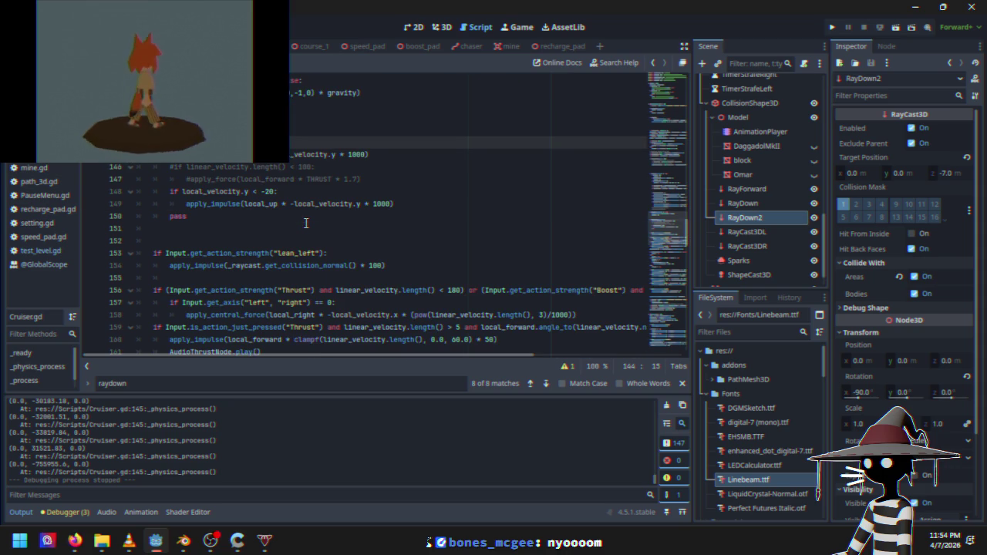
{"action": "left_click", "coordinate": [390, 205]}
{"action": "left_click", "coordinate": [367, 205]}
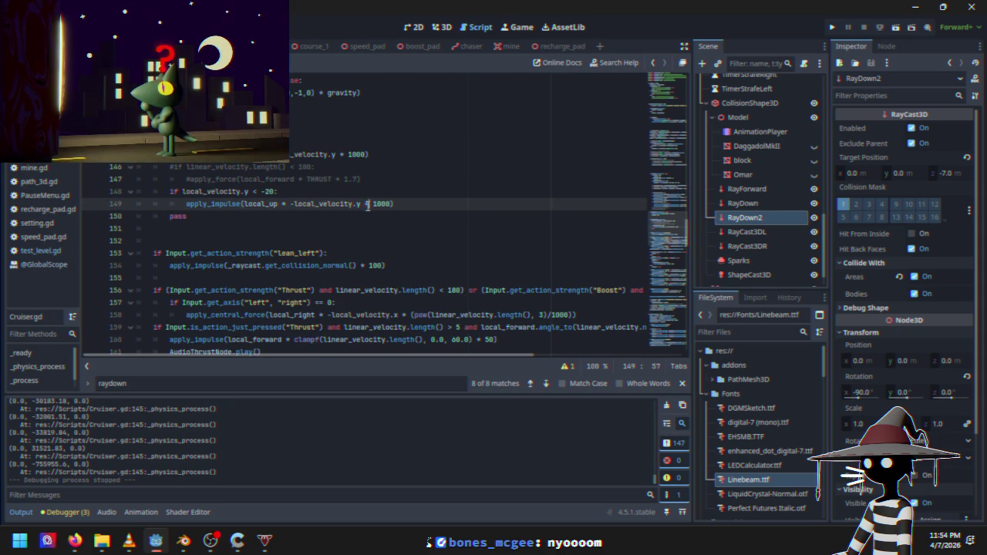
{"action": "left_click_drag", "start_coordinate": [365, 204], "coordinate": [390, 205]}
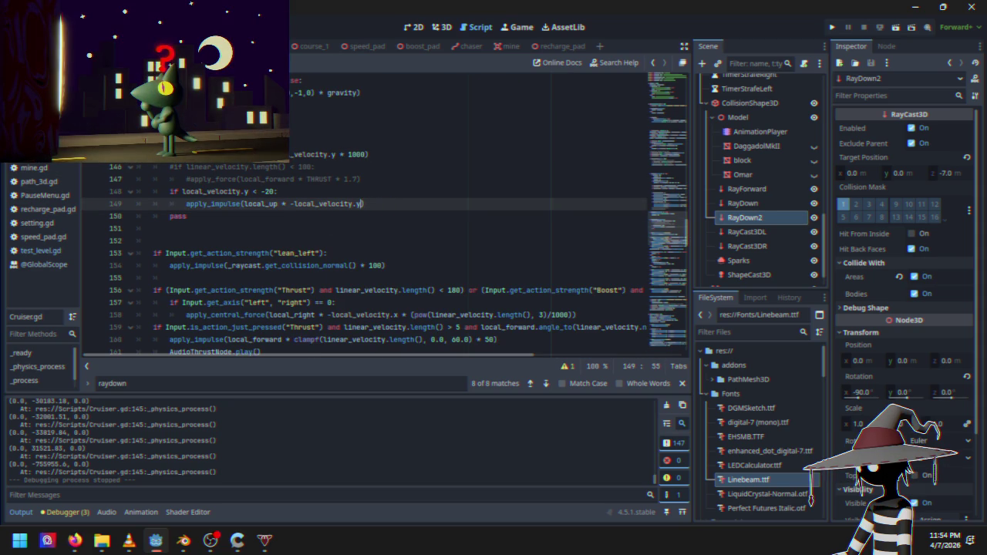
{"action": "key", "text": "ctrl+z"}
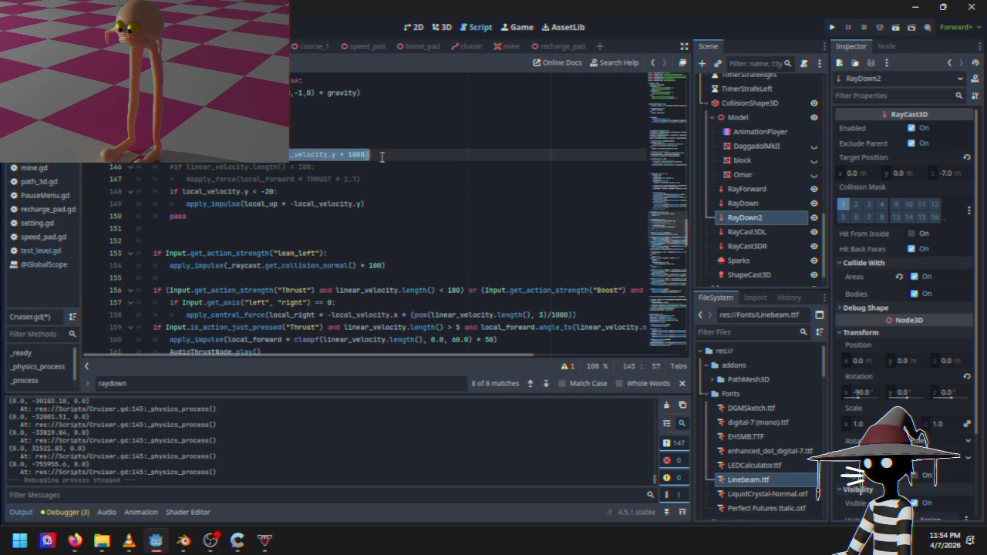
{"action": "key", "text": "ctrl+z"}
{"action": "key", "text": "ctrl+z"}
{"action": "left_click", "coordinate": [832, 31]}
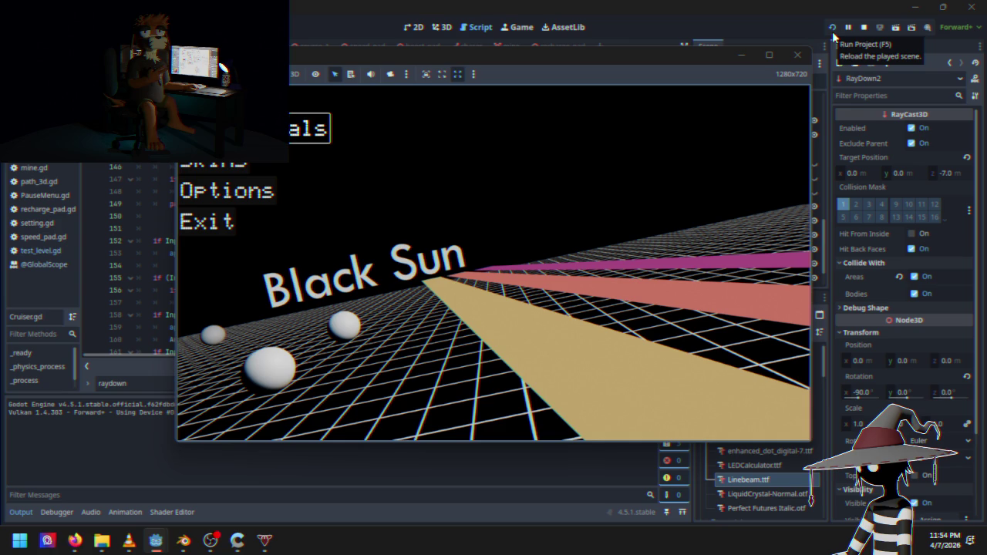
Race Course 1 with the unscaled hover impulse, restart the scene, pause, and stop the game
{"action": "key", "text": "Return"}
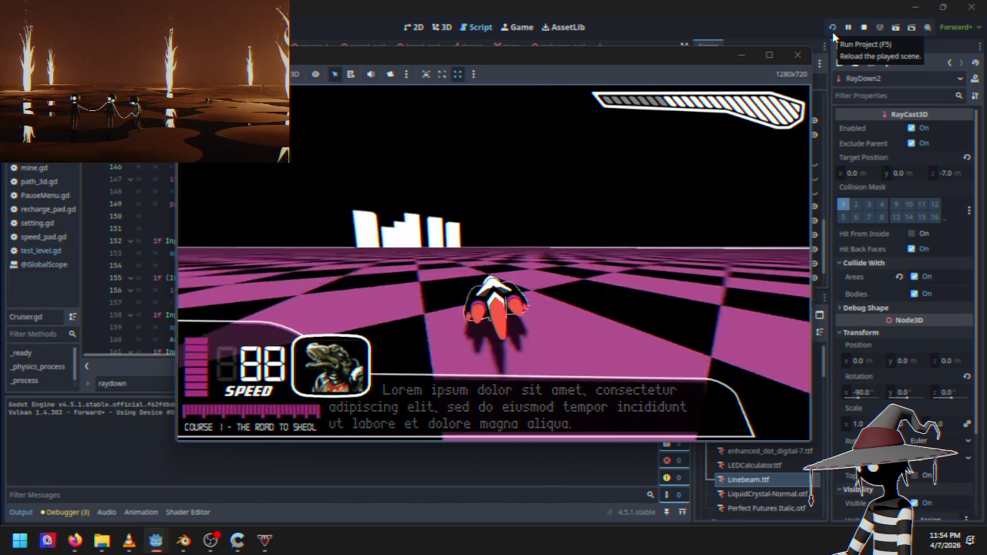
{"action": "left_click", "coordinate": [832, 31]}
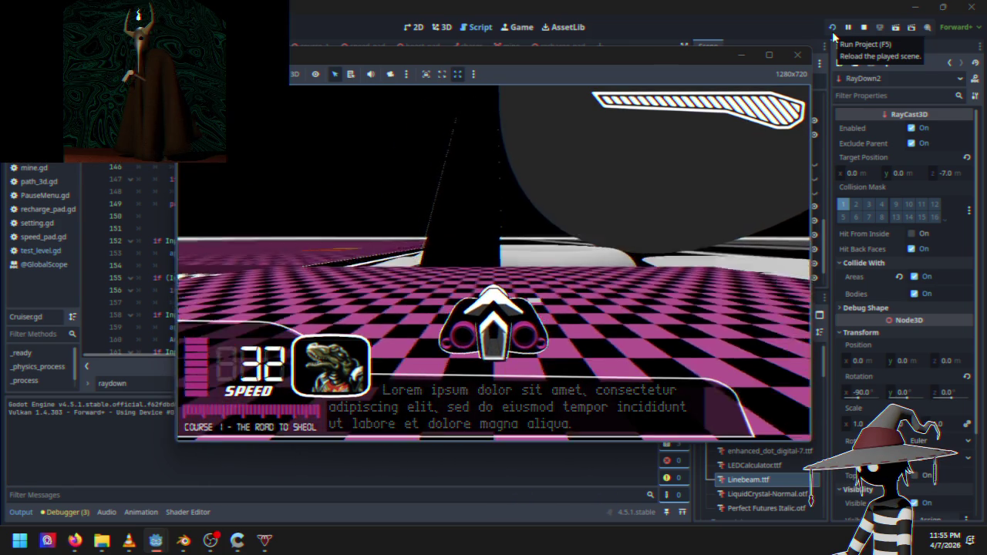
{"action": "key", "text": "Escape"}
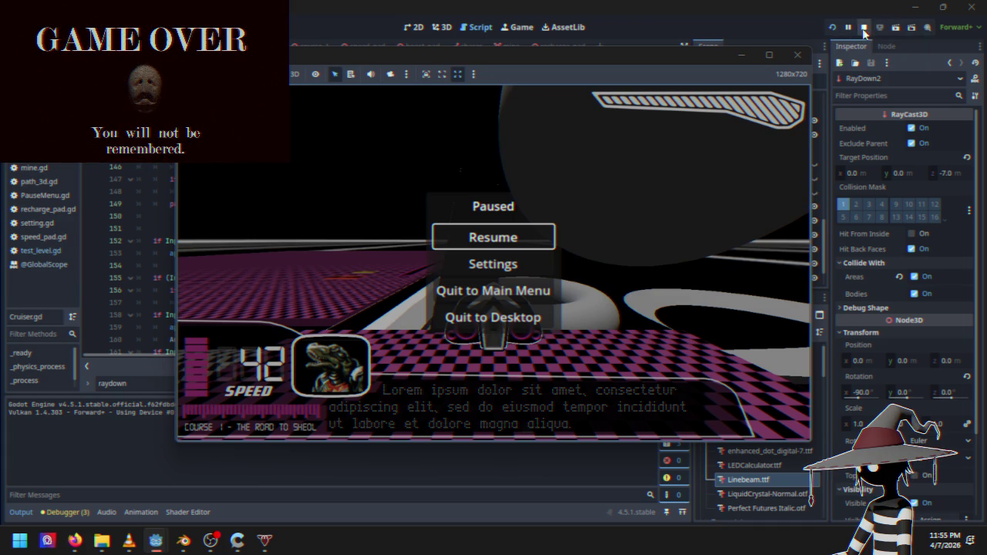
{"action": "left_click", "coordinate": [865, 28]}
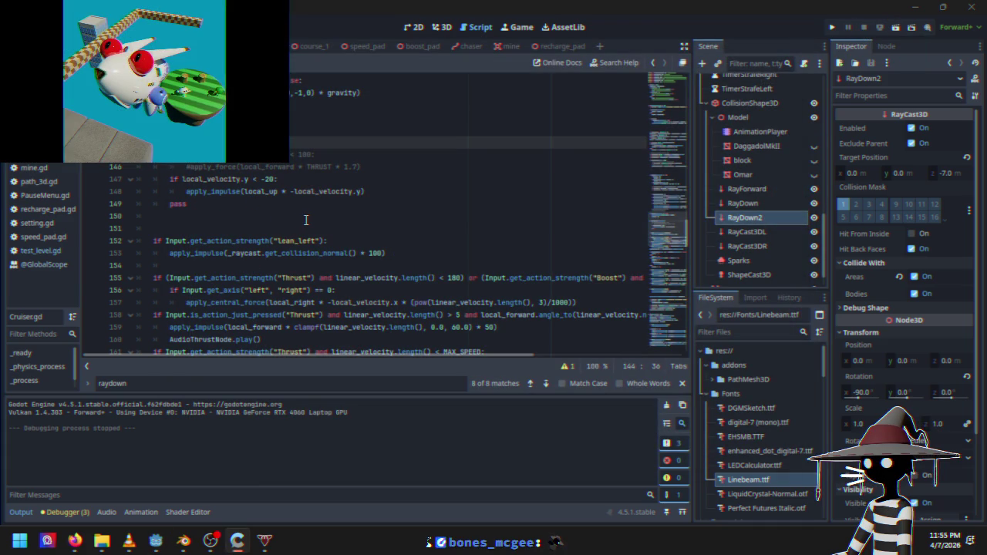
Add print_debug(local_velocity.y) on line 151 after the hover check
{"action": "left_click", "coordinate": [361, 185]}
{"action": "key", "text": "ctrl+z"}
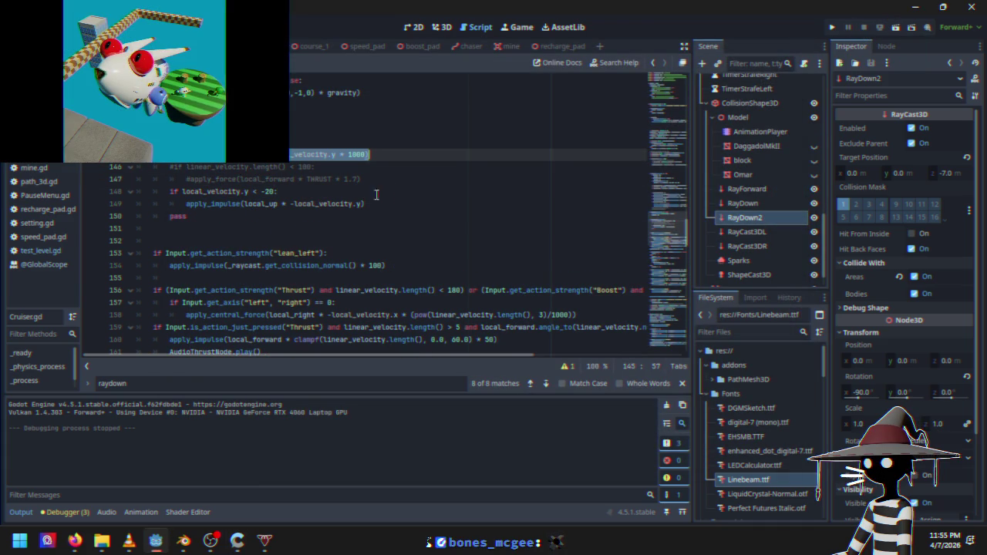
{"action": "left_click", "coordinate": [192, 231]}
{"action": "type", "text": "print_debug(local_up * -local_velocity.y * 1000)"}
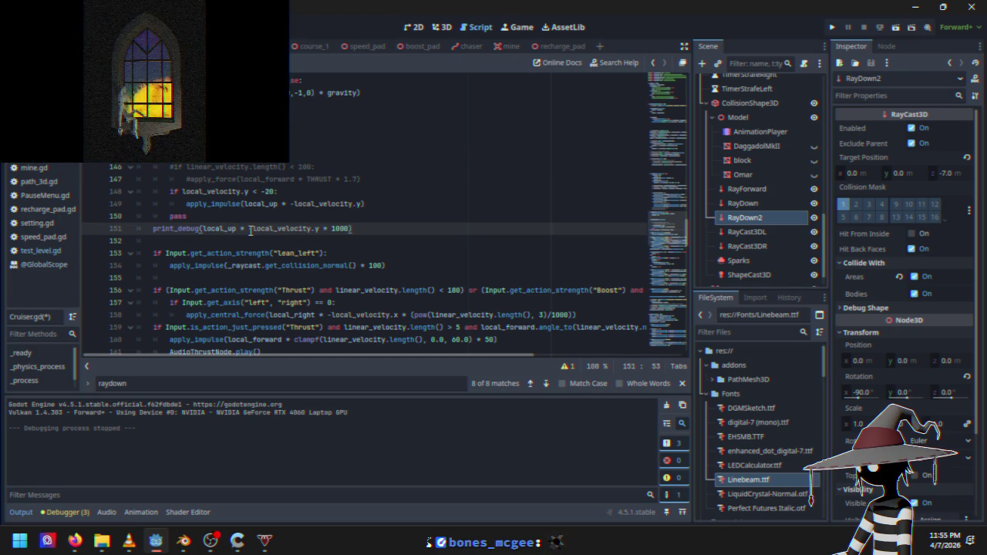
{"action": "left_click_drag", "start_coordinate": [244, 233], "coordinate": [203, 233]}
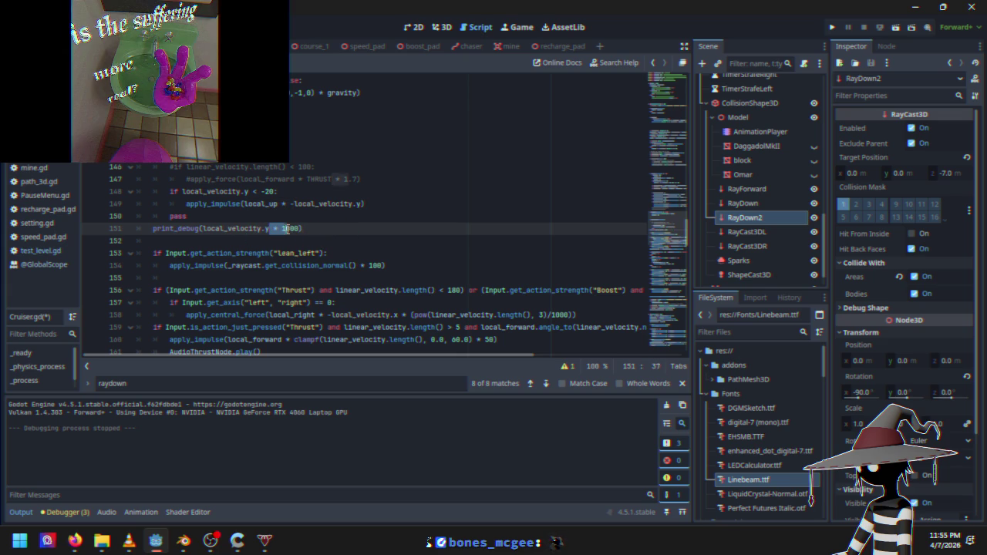
{"action": "key", "text": "BackSpace"}
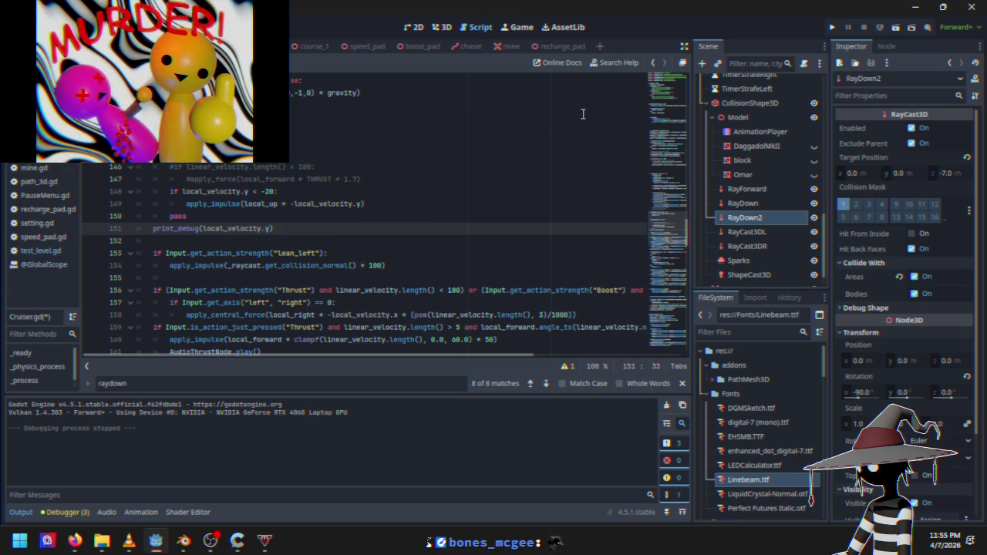
Delete the commented-out thrust lines 145–147 and relaunch the game
{"action": "left_click", "coordinate": [318, 157]}
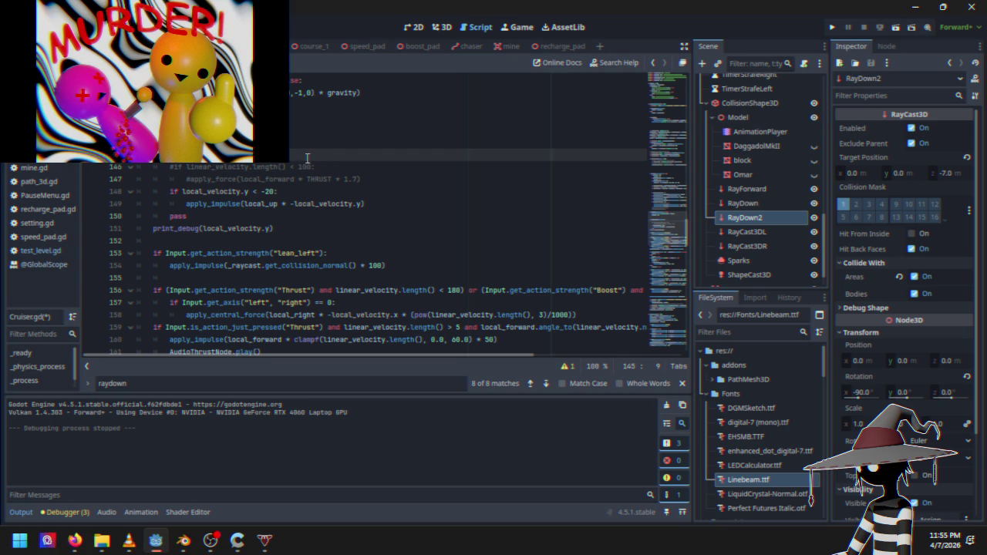
{"action": "left_click_drag", "start_coordinate": [318, 157], "coordinate": [396, 176]}
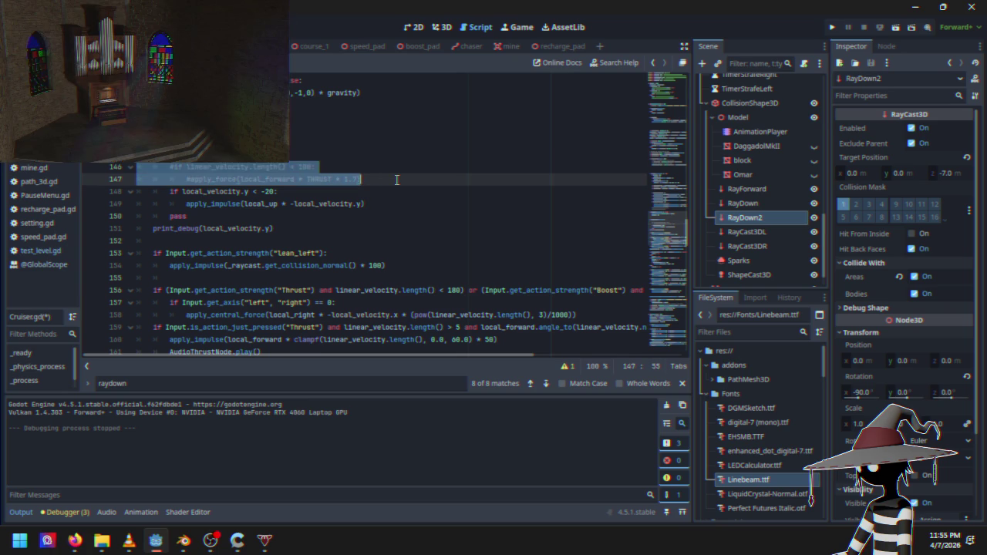
{"action": "key", "text": "BackSpace"}
{"action": "key", "text": "BackSpace"}
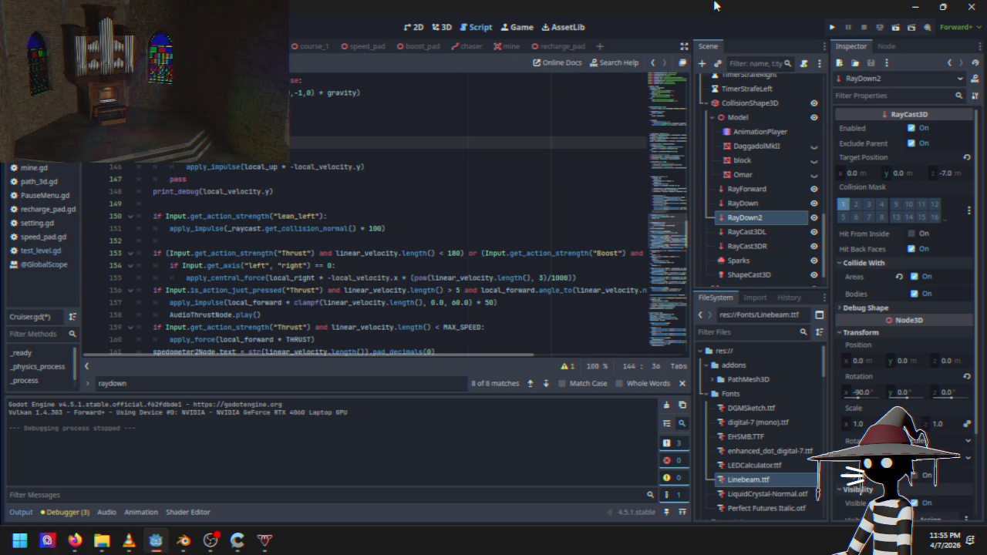
{"action": "left_click", "coordinate": [832, 27]}
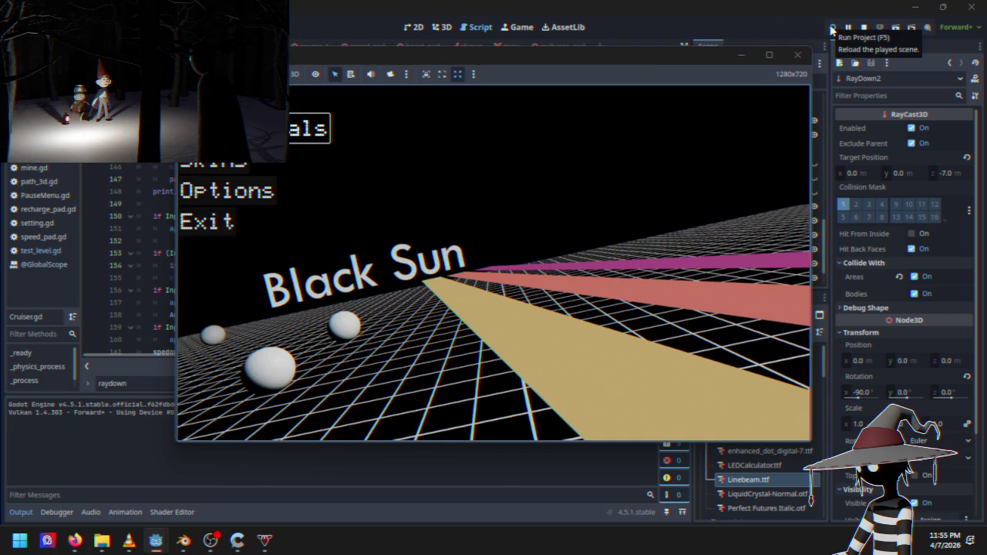
Drive Course 1 while watching the printed vertical velocity, then stop the game
{"action": "key", "text": "Return"}
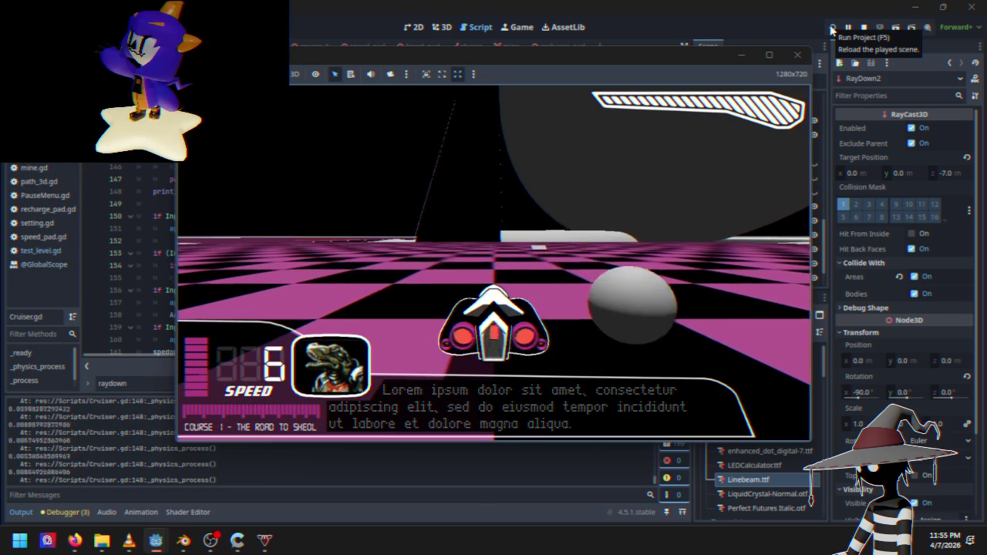
{"action": "key", "text": "Up"}
{"action": "key", "text": "Up"}
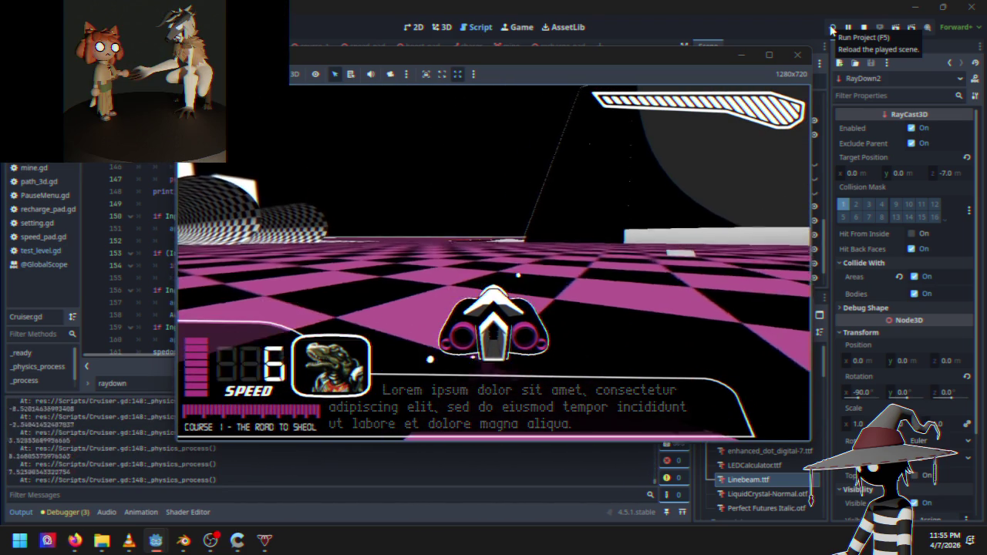
{"action": "key", "text": "Up"}
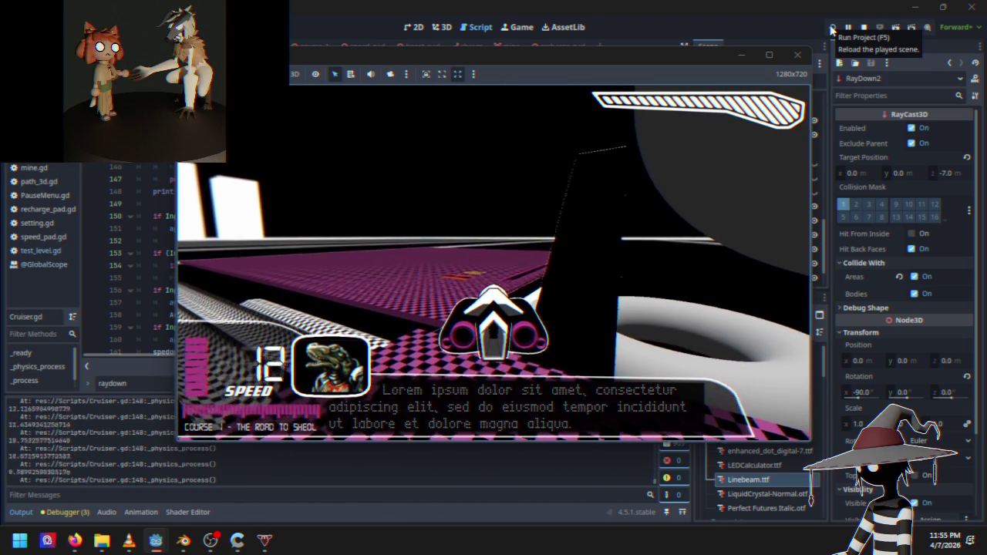
{"action": "key", "text": "Up"}
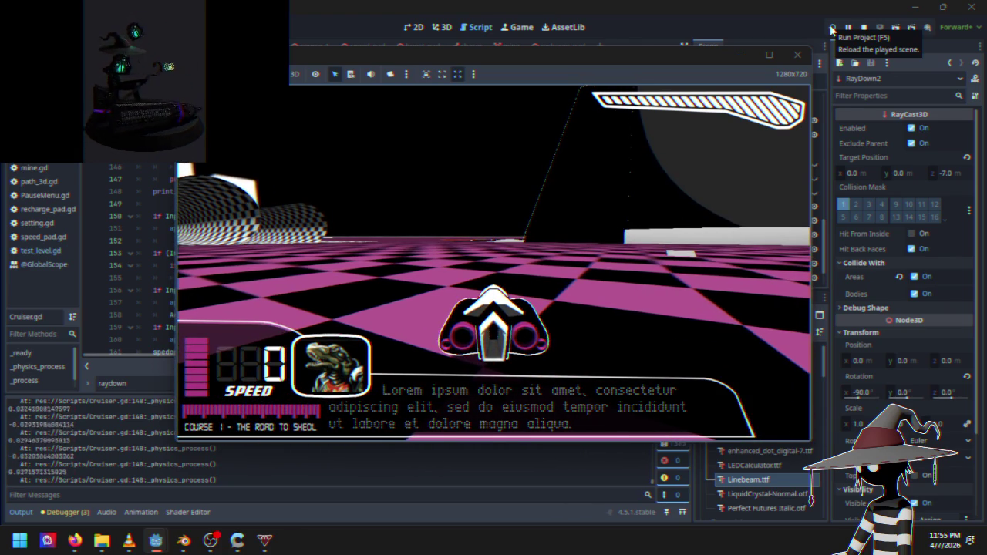
{"action": "left_click", "coordinate": [864, 28]}
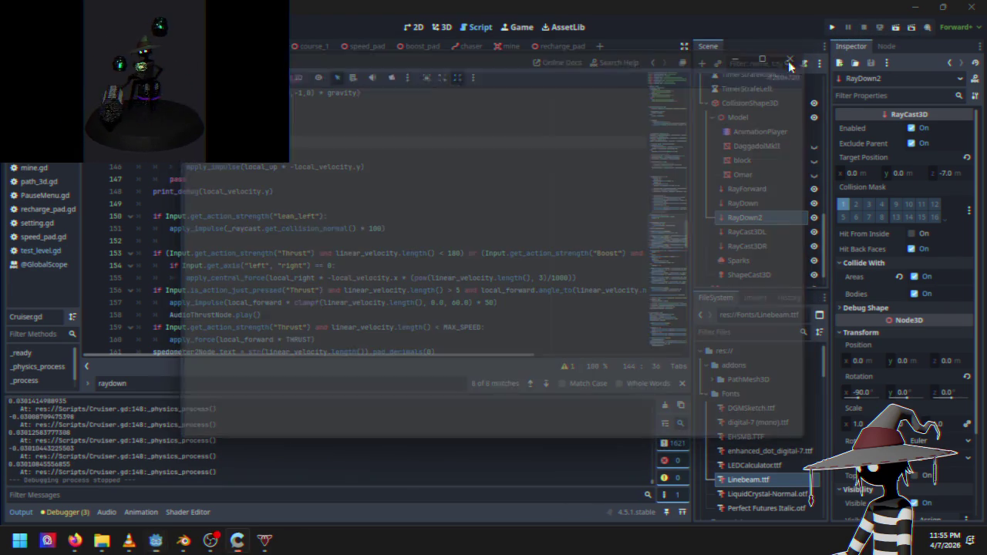
Append '* 2' to the upward impulse on line 146 and relaunch the game
{"action": "left_click", "coordinate": [363, 168]}
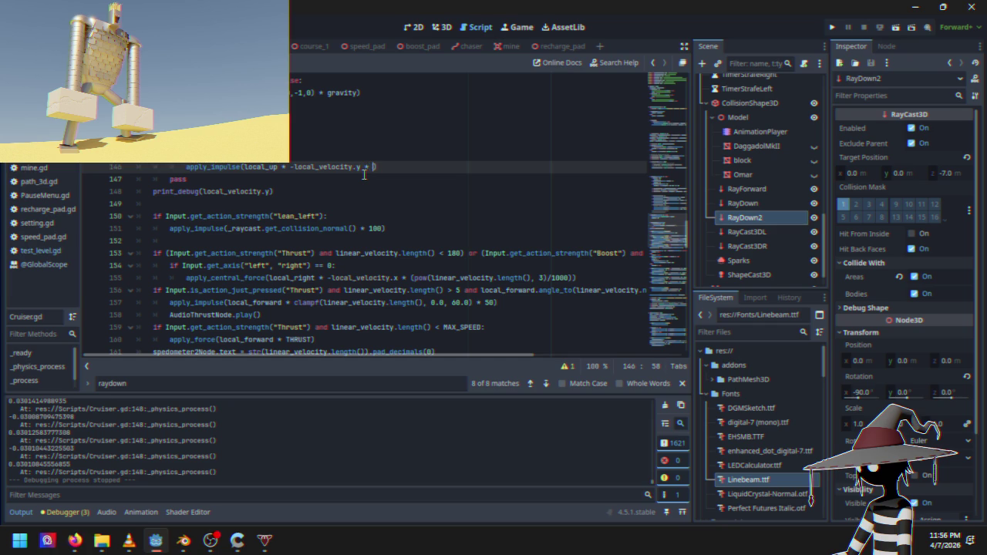
{"action": "left_click", "coordinate": [834, 29]}
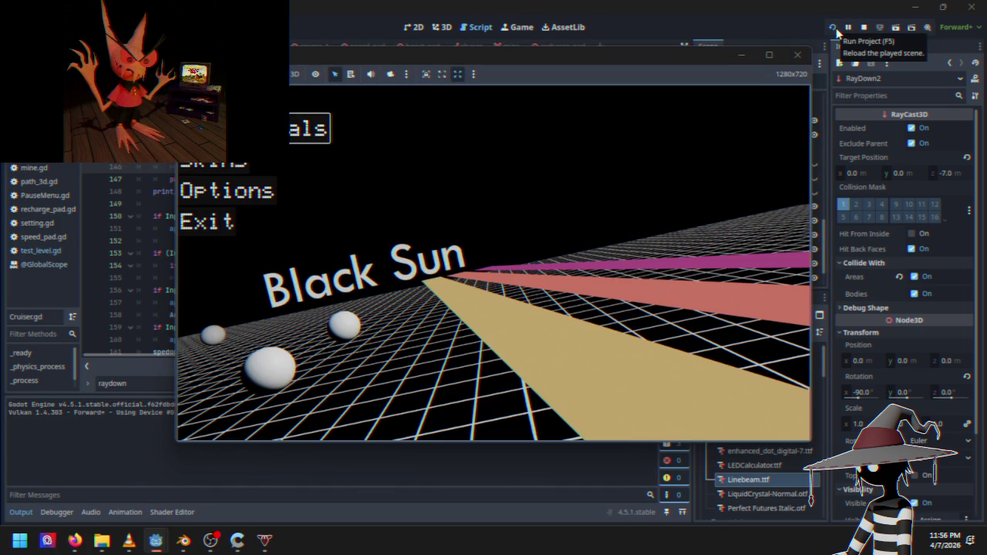
{"action": "key", "text": "Return"}
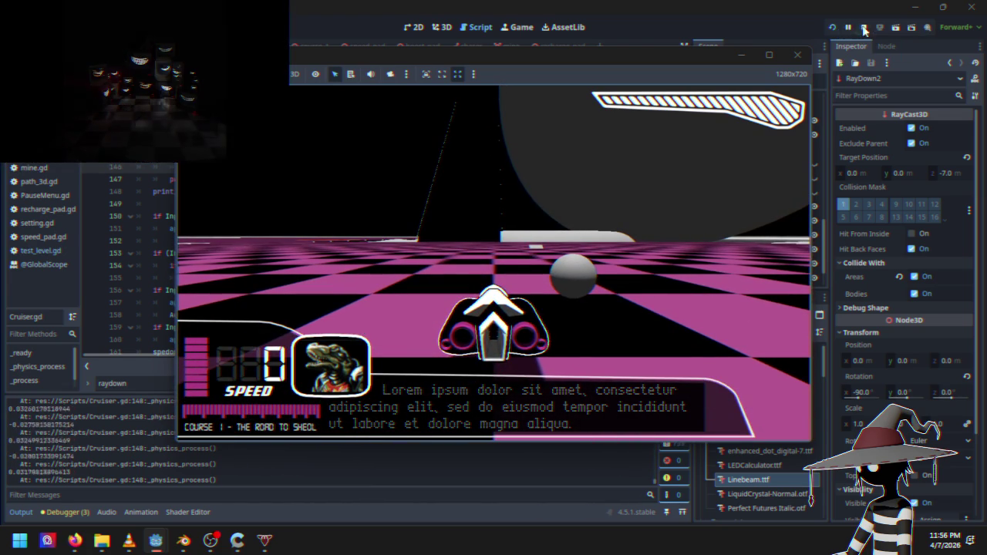
{"action": "left_click", "coordinate": [863, 27]}
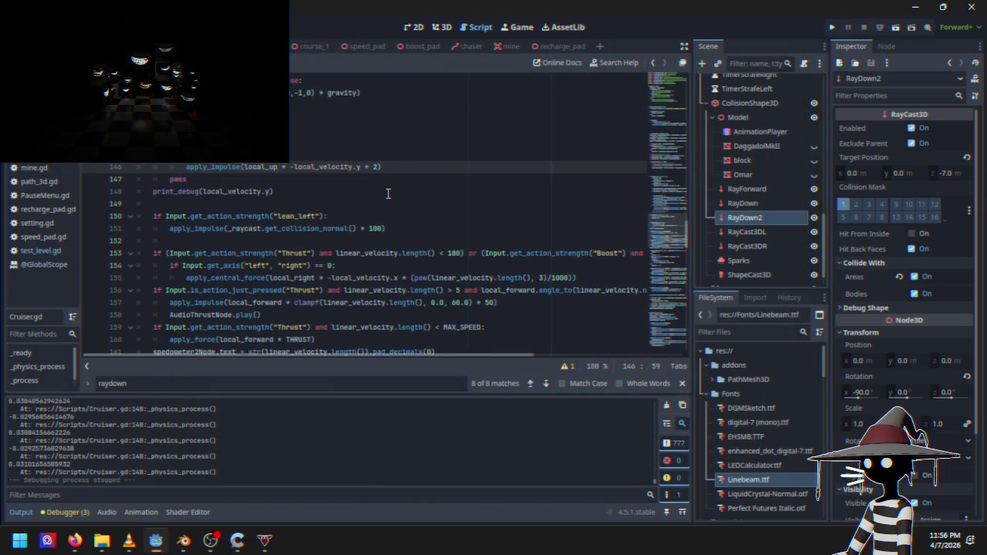
{"action": "left_click", "coordinate": [831, 27]}
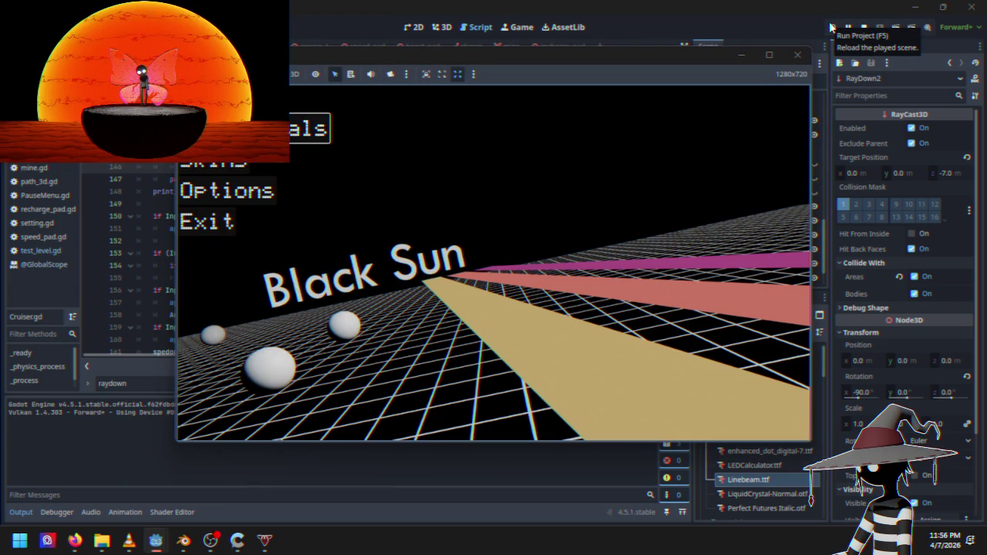
Drive a Course 1 test race with the doubled hover impulse, then stop the game
{"action": "key", "text": "Return"}
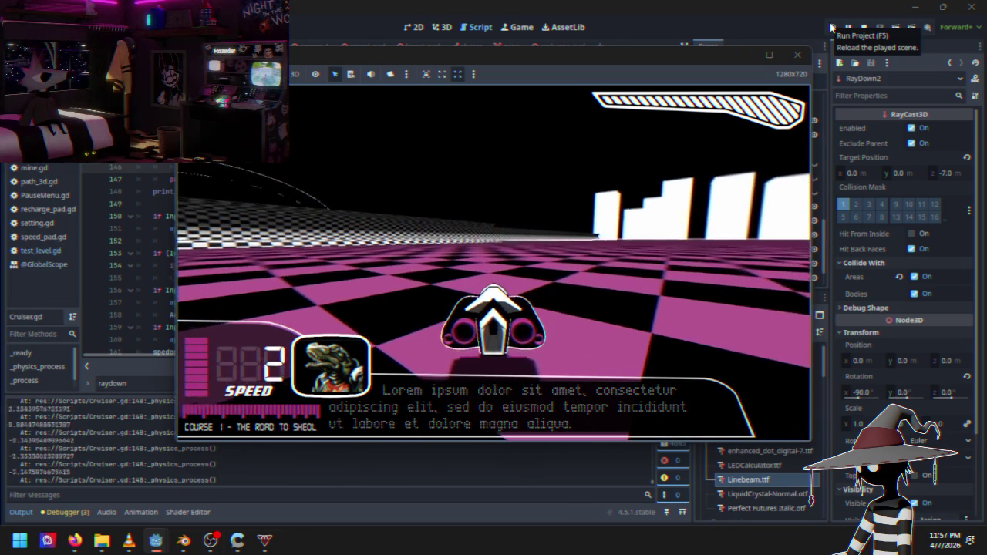
{"action": "left_click", "coordinate": [863, 28]}
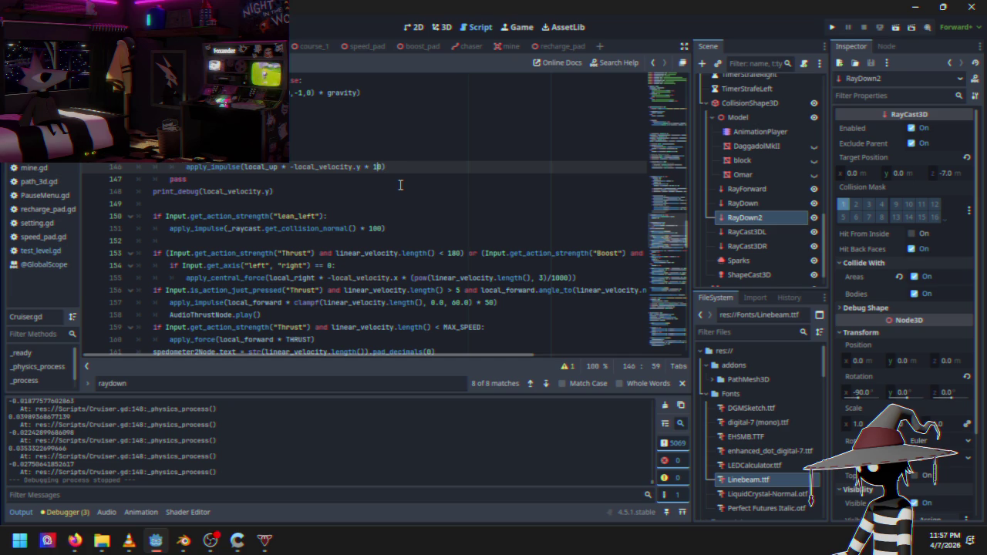
Run a quick Course 1 test race with the multiplier at 10, then stop
{"action": "left_click", "coordinate": [832, 29]}
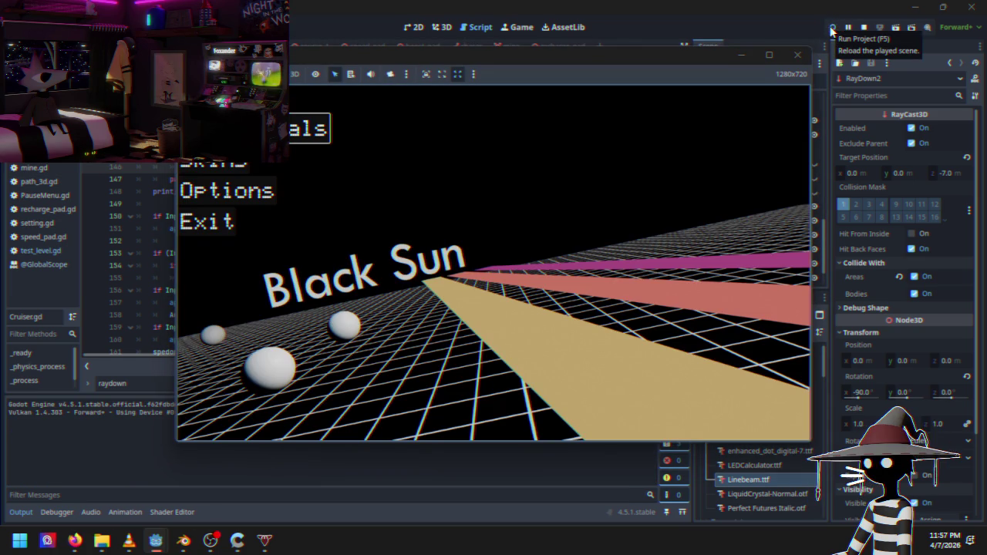
{"action": "key", "text": "Return"}
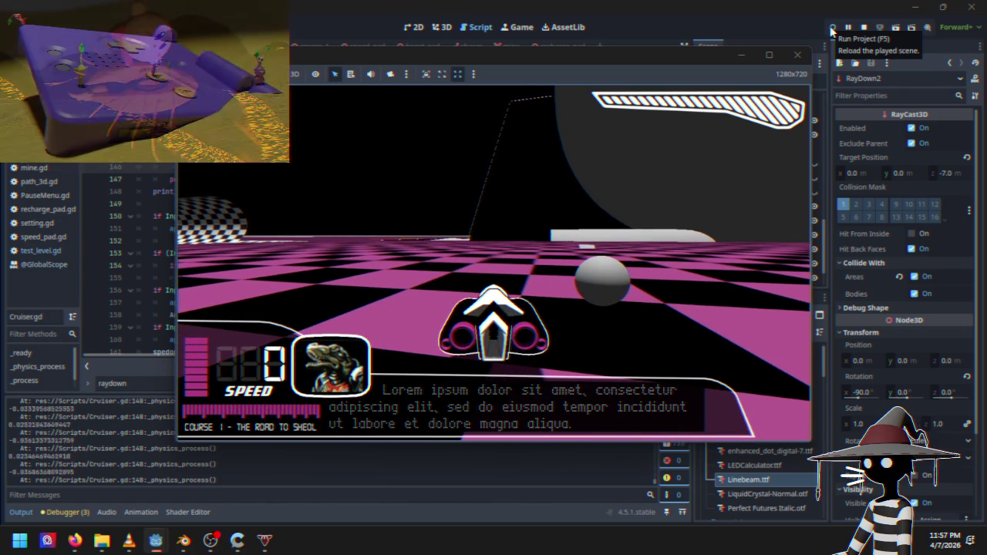
{"action": "left_click", "coordinate": [864, 27]}
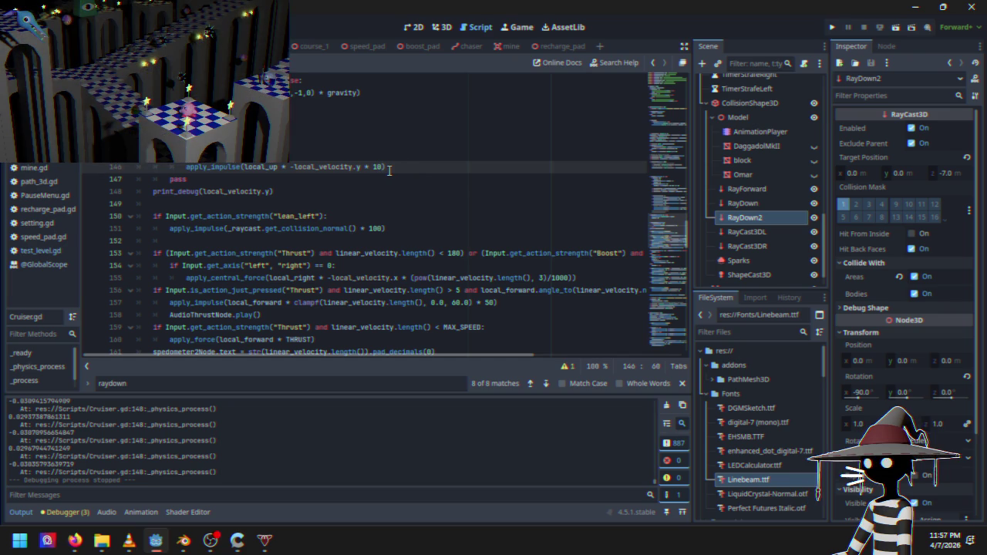
Change line 146's impulse multiplier to 7 and test-drive another race
{"action": "key", "text": "BackSpace"}
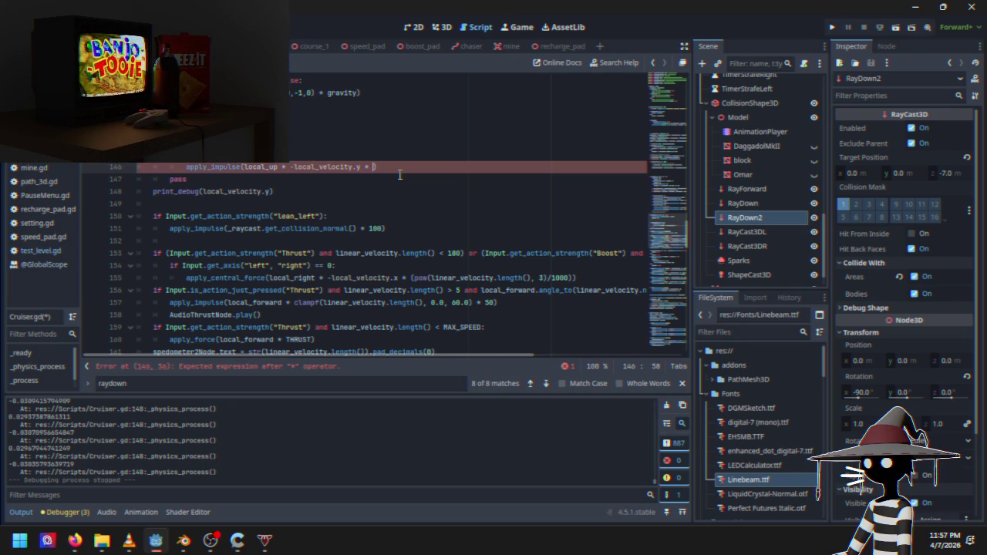
{"action": "type", "text": "7"}
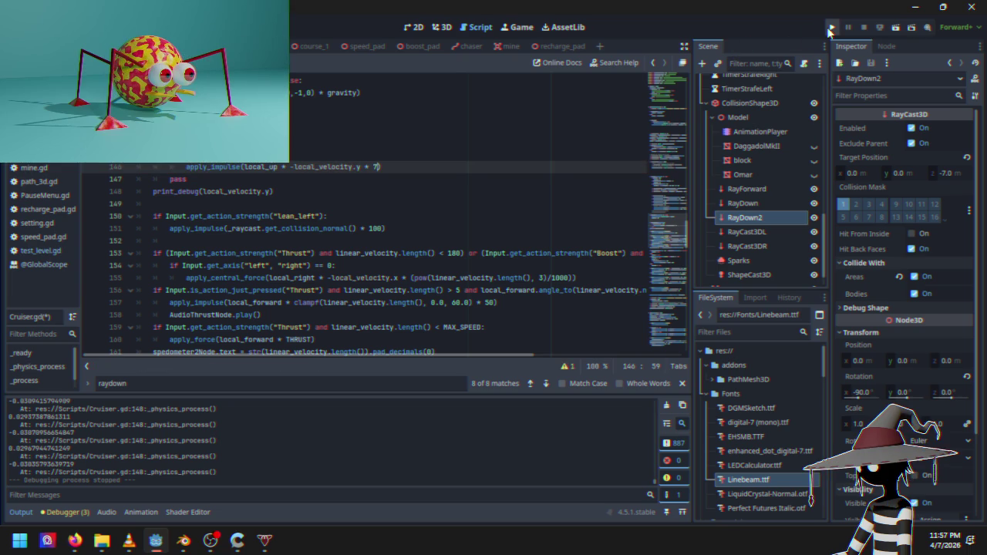
{"action": "left_click", "coordinate": [829, 28]}
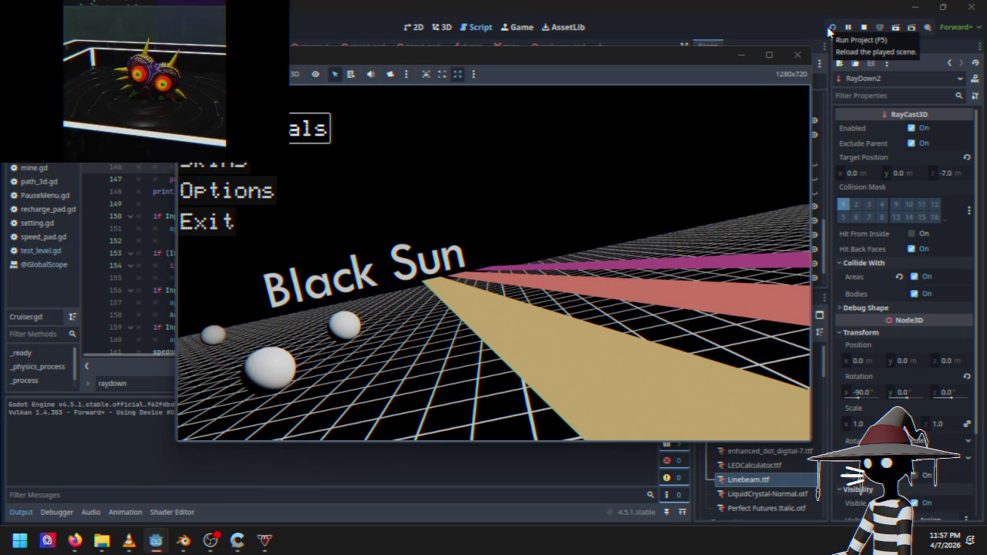
{"action": "key", "text": "Return"}
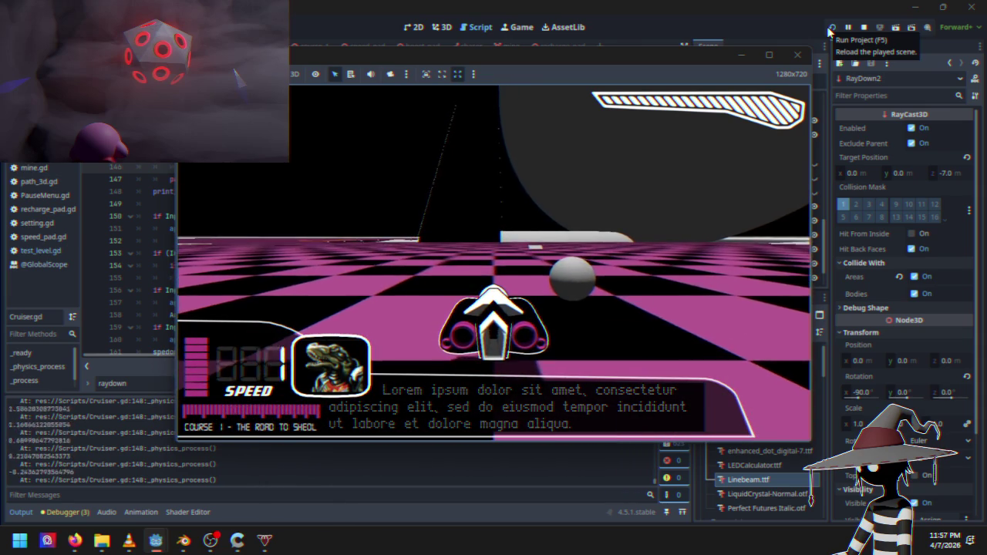
{"action": "left_click", "coordinate": [864, 27]}
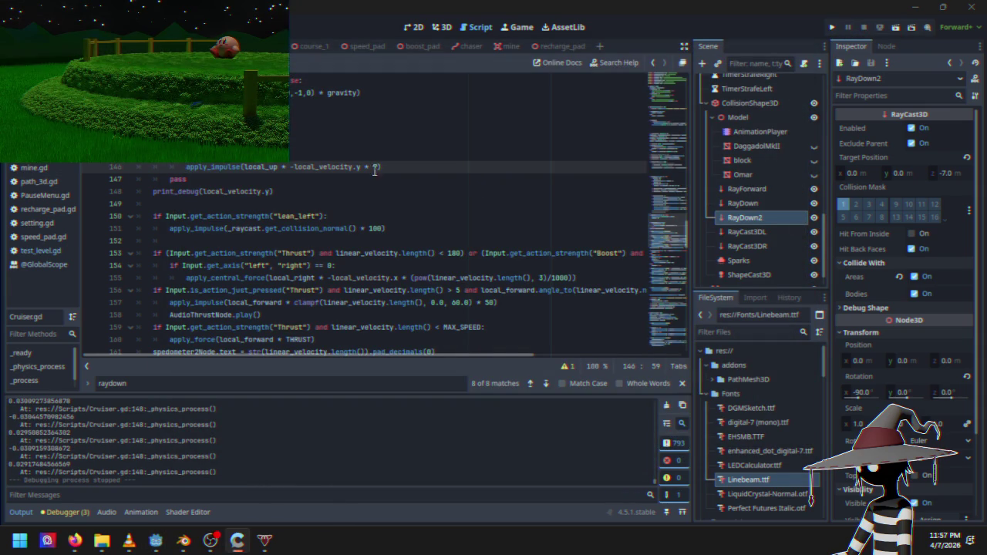
Set line 146's impulse multiplier to 5 and test-drive Course 1 before stopping
{"action": "type", "text": "5"}
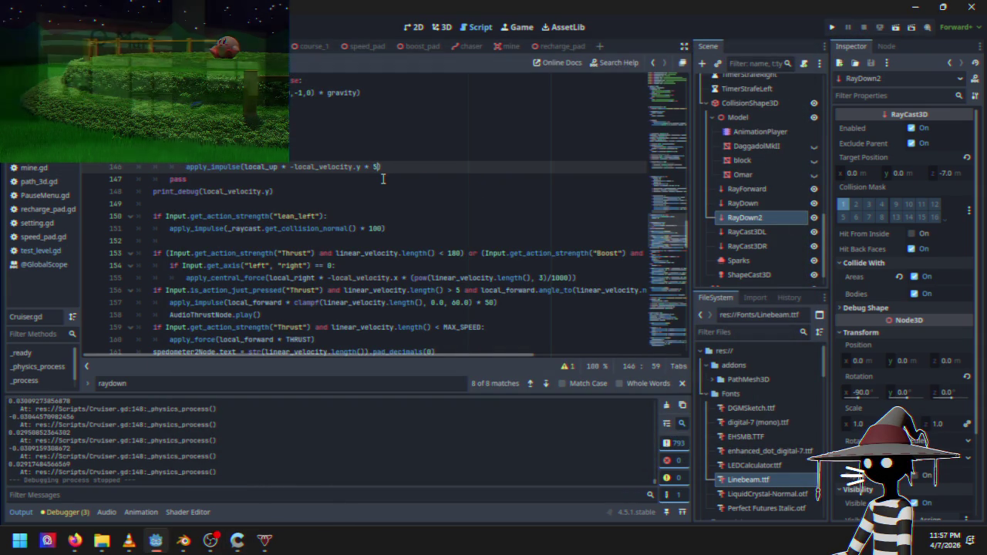
{"action": "left_click", "coordinate": [831, 27]}
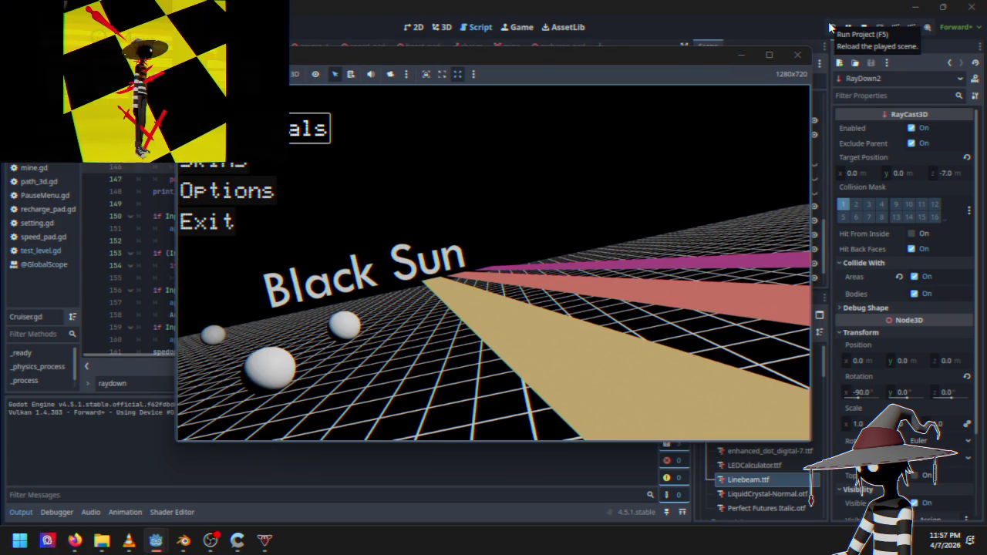
{"action": "key", "text": "Return"}
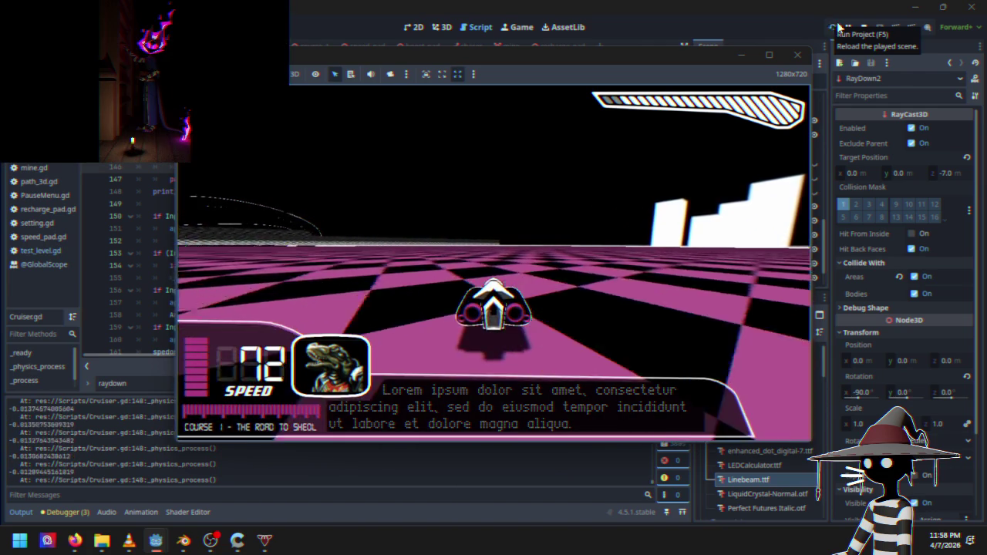
{"action": "left_click", "coordinate": [798, 55]}
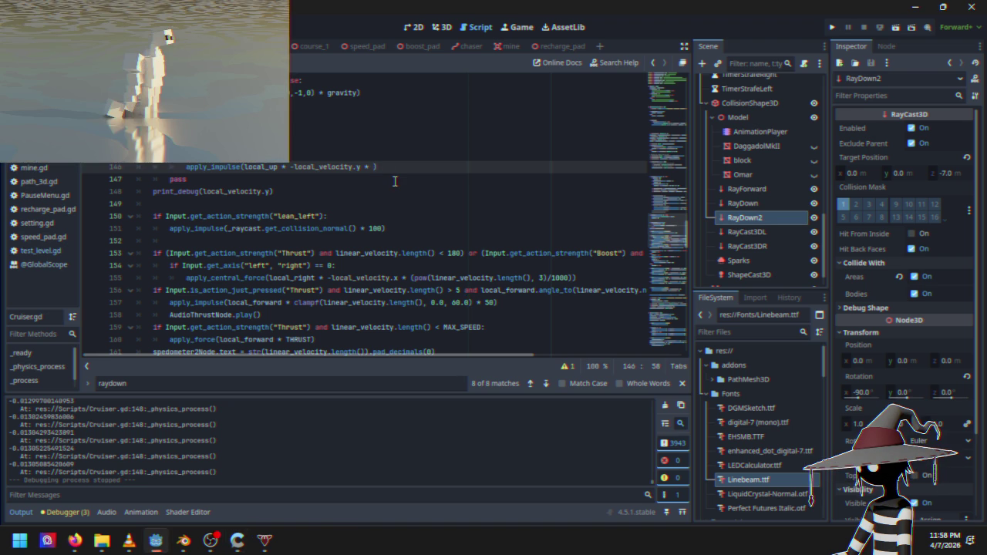
Set line 146's impulse multiplier to 2, save, and start a test race
{"action": "type", "text": "2"}
{"action": "left_click", "coordinate": [832, 27]}
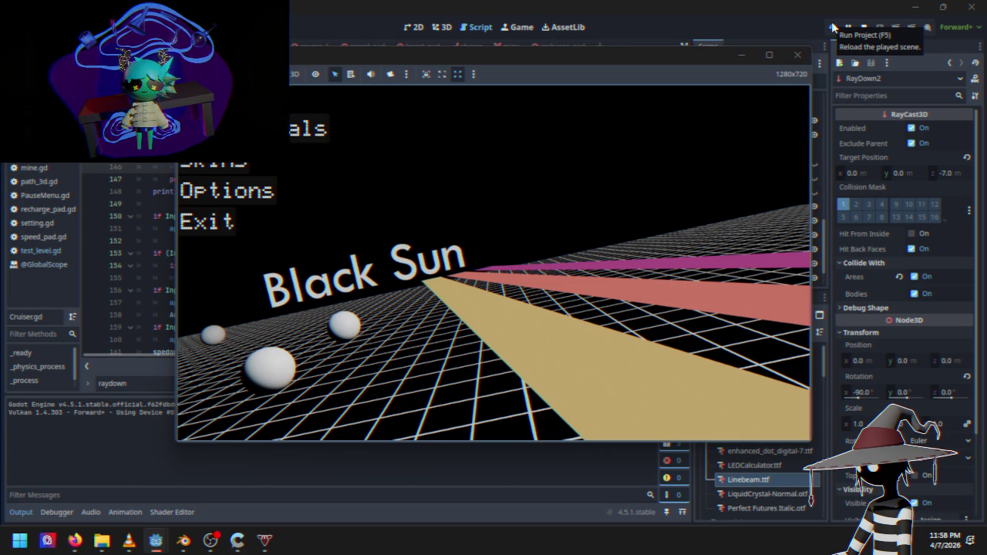
{"action": "key", "text": "Return"}
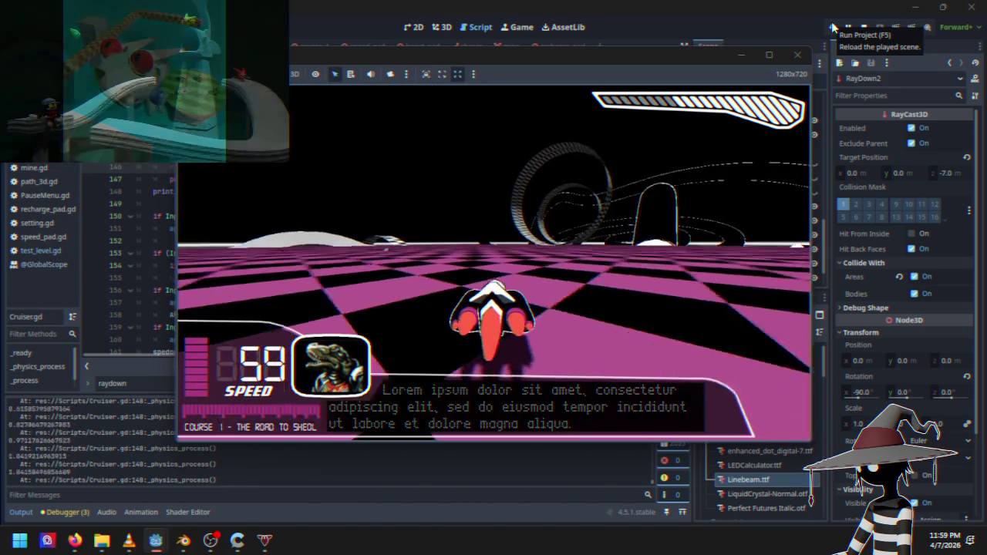
Pause the race, close the game, and switch to the streaming software
{"action": "key", "text": "Escape"}
{"action": "key", "text": "Down"}
{"action": "key", "text": "Down"}
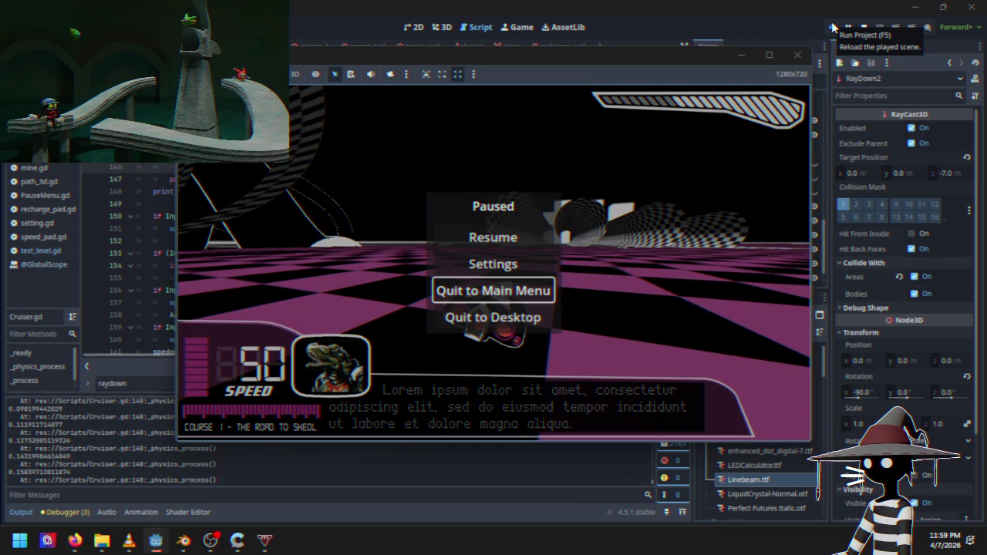
{"action": "key", "text": "Down"}
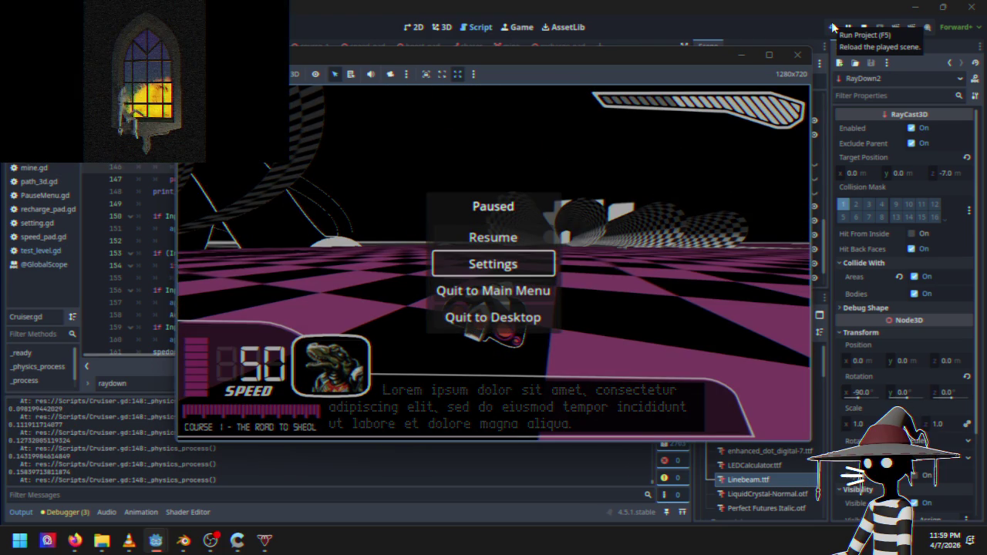
{"action": "key", "text": "Return"}
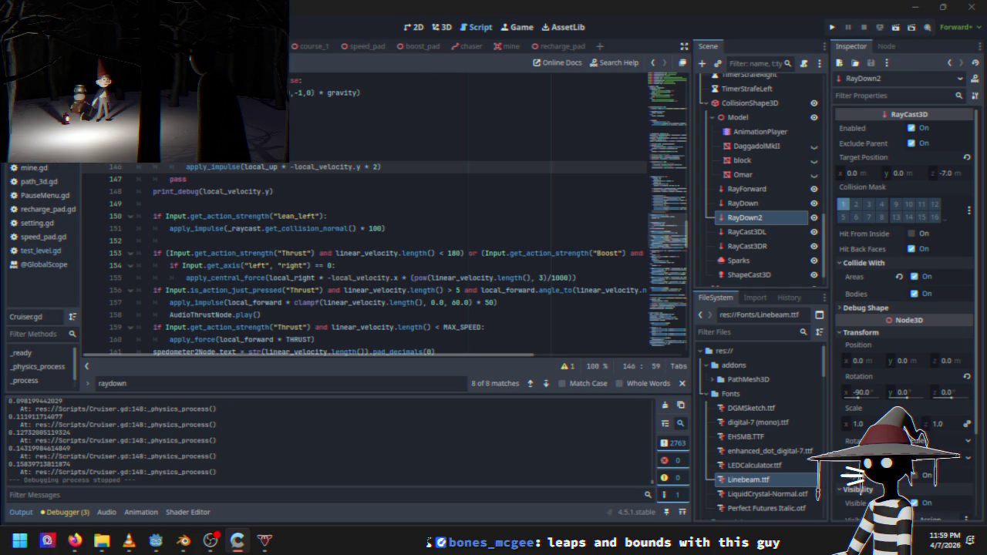
{"action": "key", "text": "alt+Tab"}
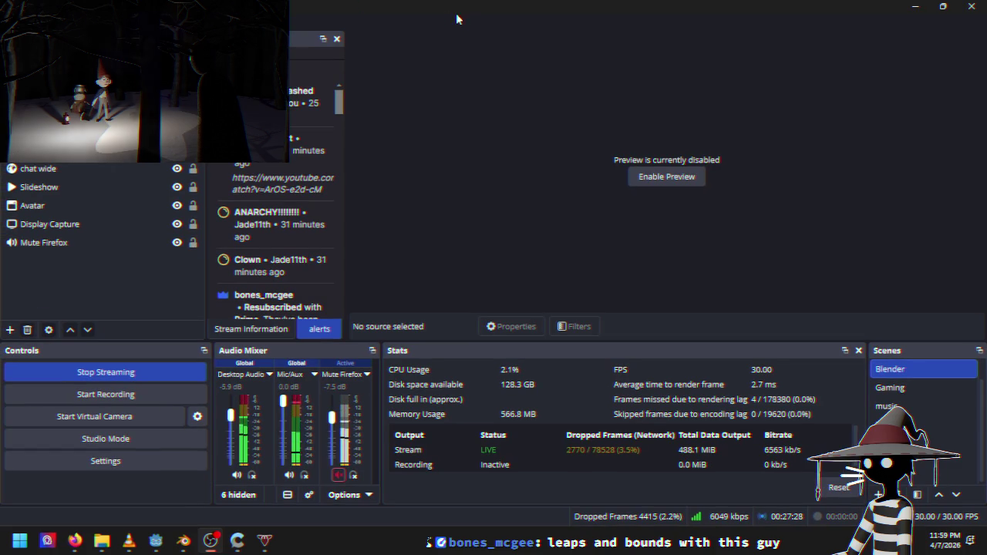
{"action": "key", "text": "alt+Tab"}
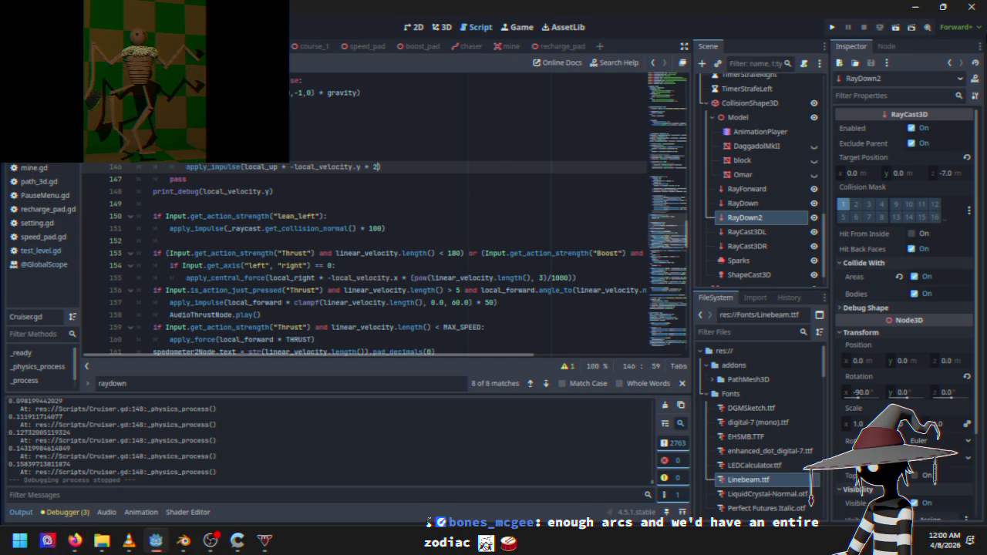
Launch the game with multiplier 2, drive a full Course 1 race, and pause it
{"action": "left_click", "coordinate": [832, 27]}
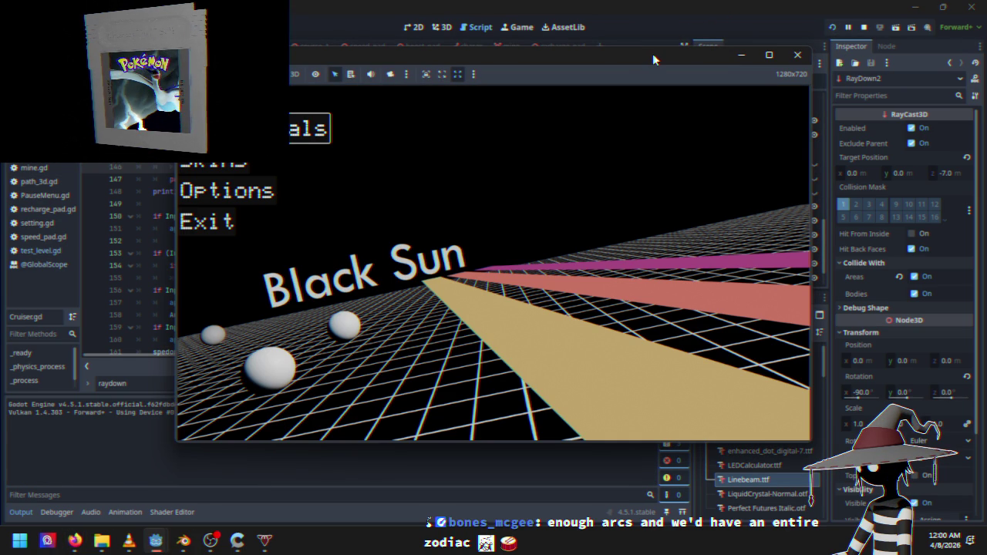
{"action": "key", "text": "Up"}
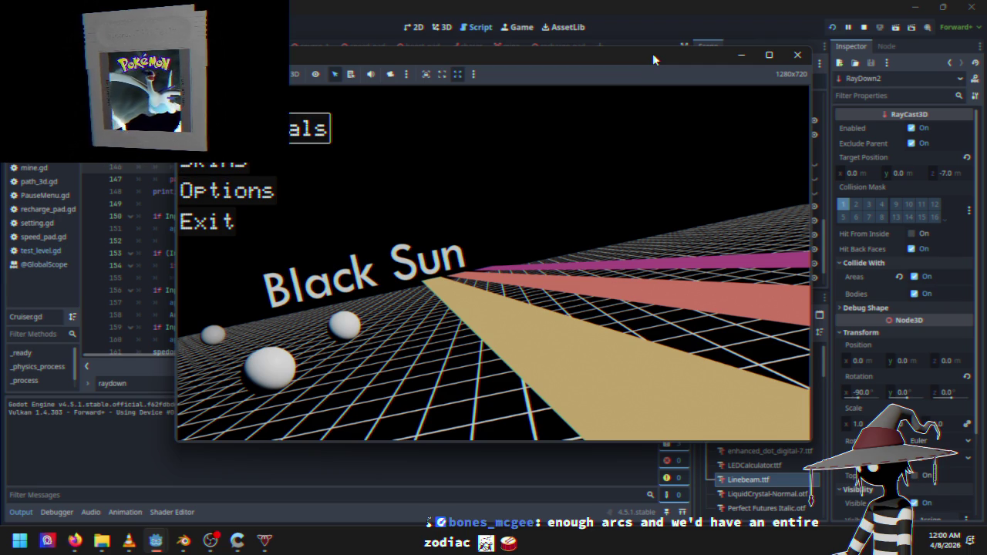
{"action": "key", "text": "Return"}
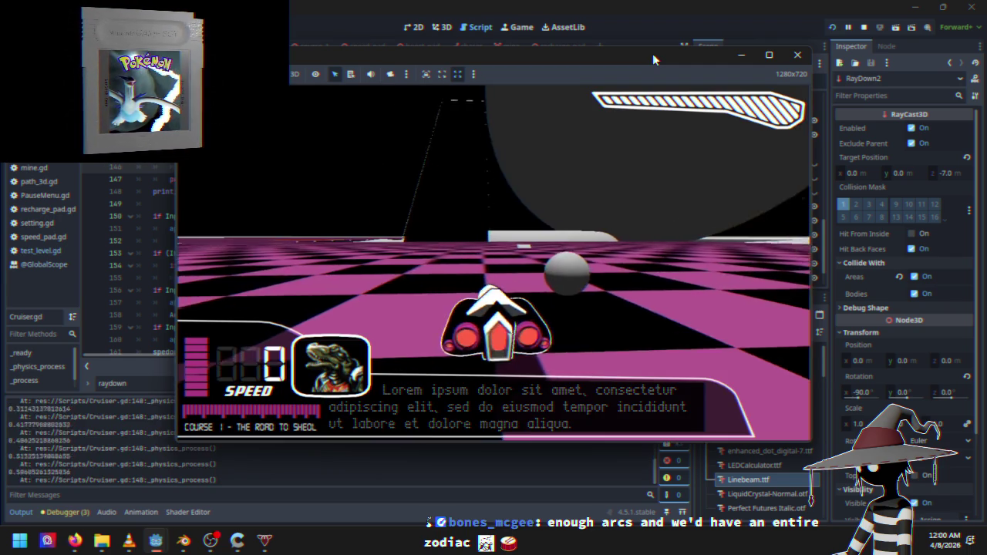
{"action": "key", "text": "Up"}
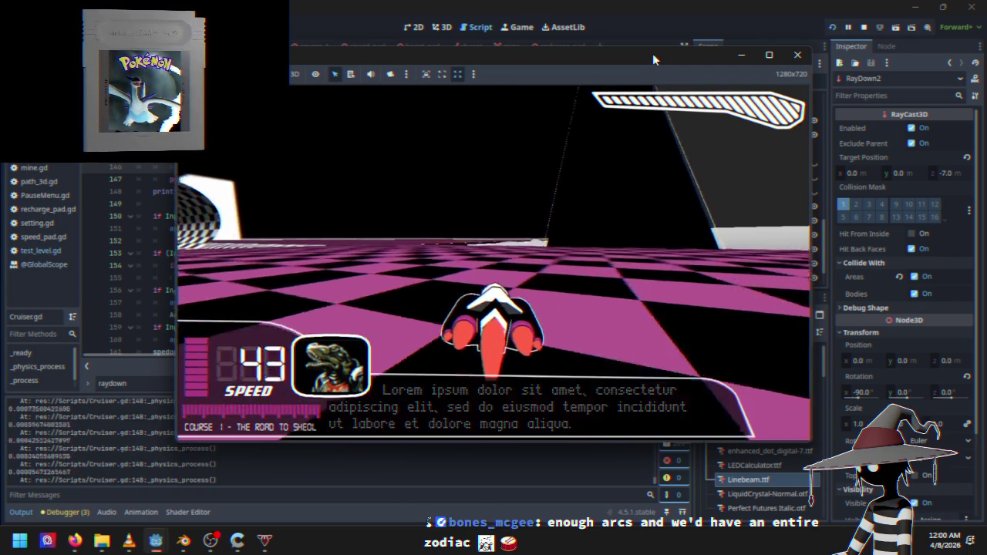
{"action": "key", "text": "Left"}
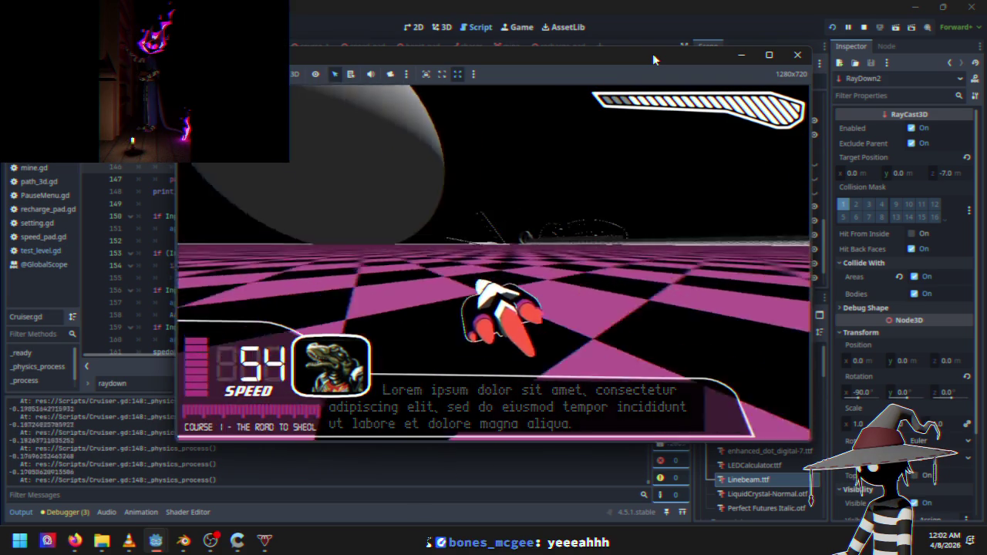
{"action": "key", "text": "Escape"}
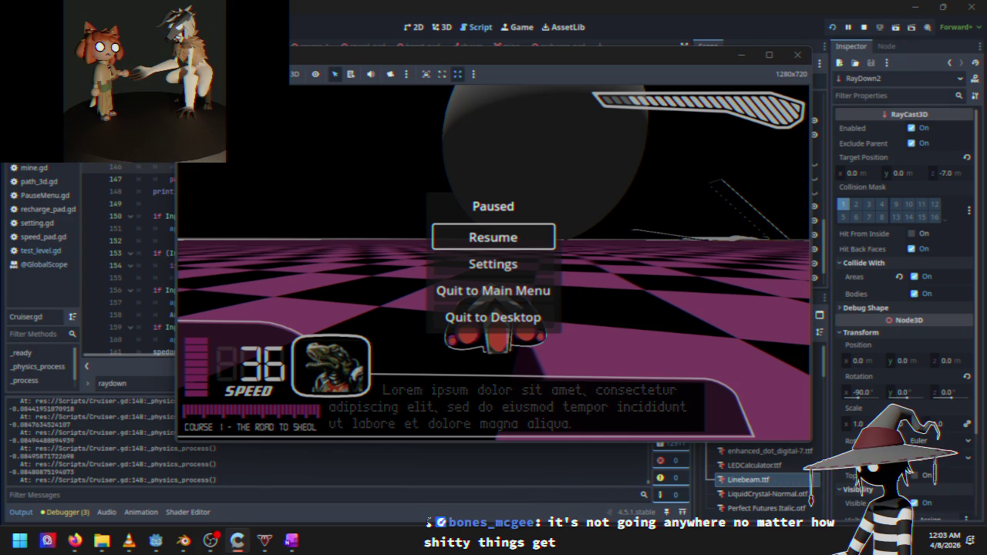
Resume the race and steer the cruiser right and left over the checkered track
{"action": "key", "text": "Escape"}
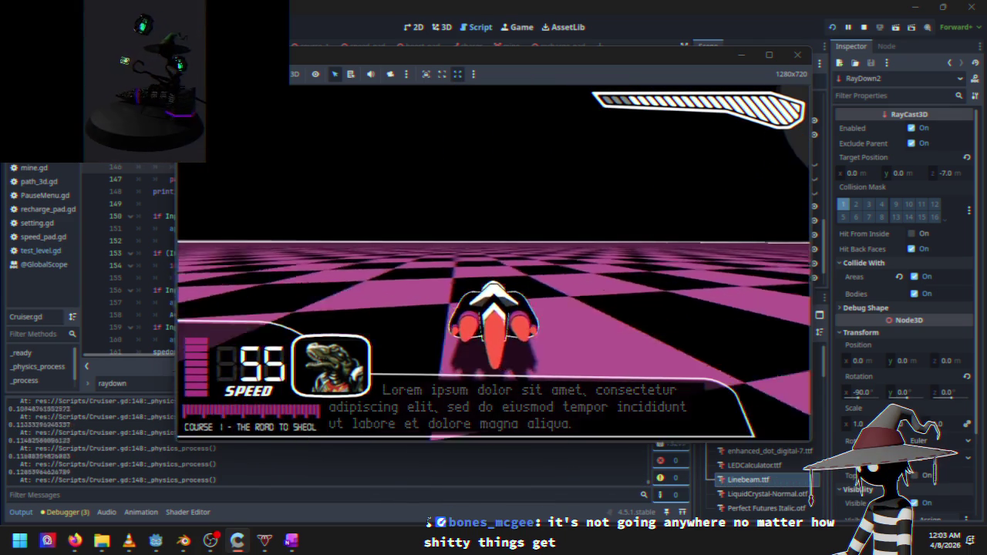
{"action": "key", "text": "Right"}
{"action": "key", "text": "Left"}
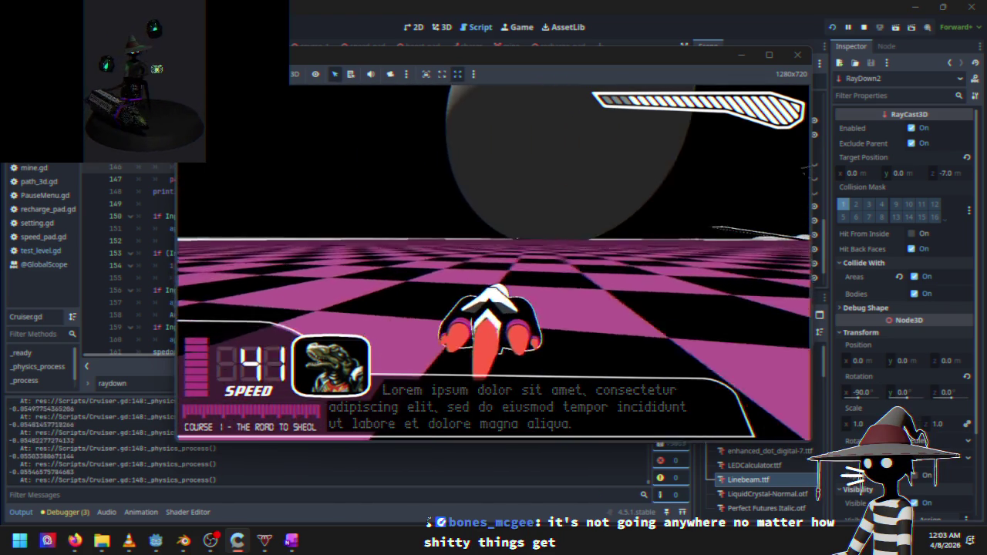
{"action": "key", "text": "Right"}
{"action": "key", "text": "Right"}
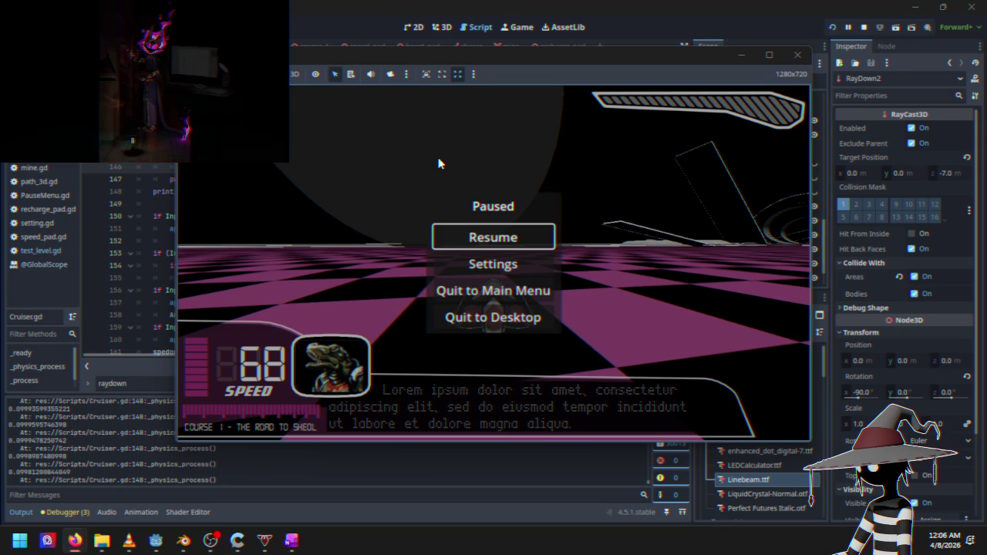
Resume the race and accelerate down the track, then pause, resume, and pause the game again
{"action": "key", "text": "Escape"}
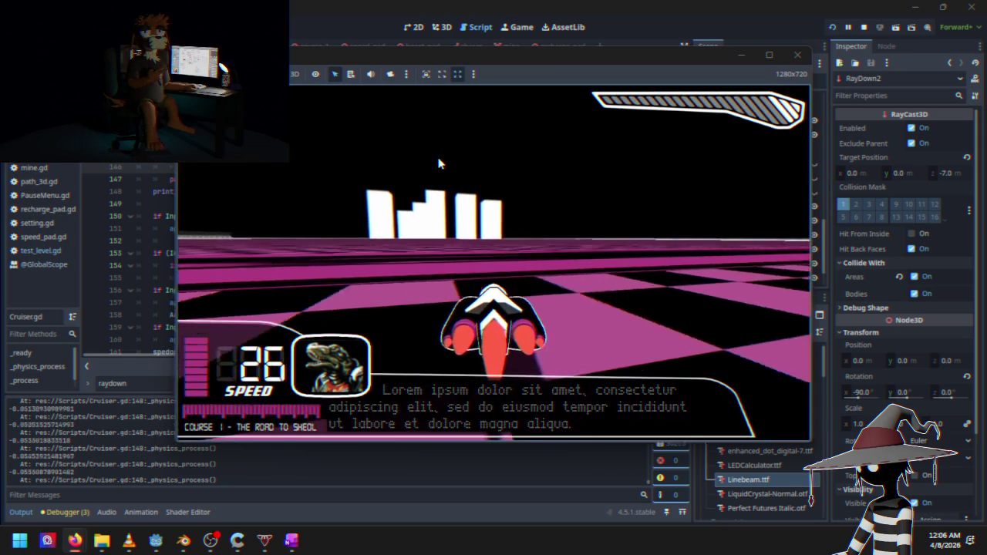
{"action": "key", "text": "w"}
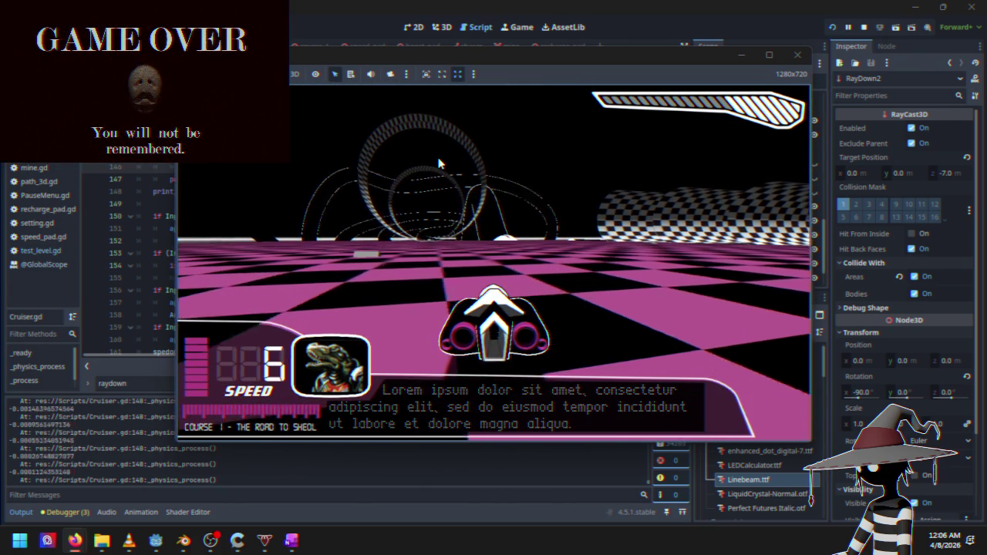
{"action": "key", "text": "Escape"}
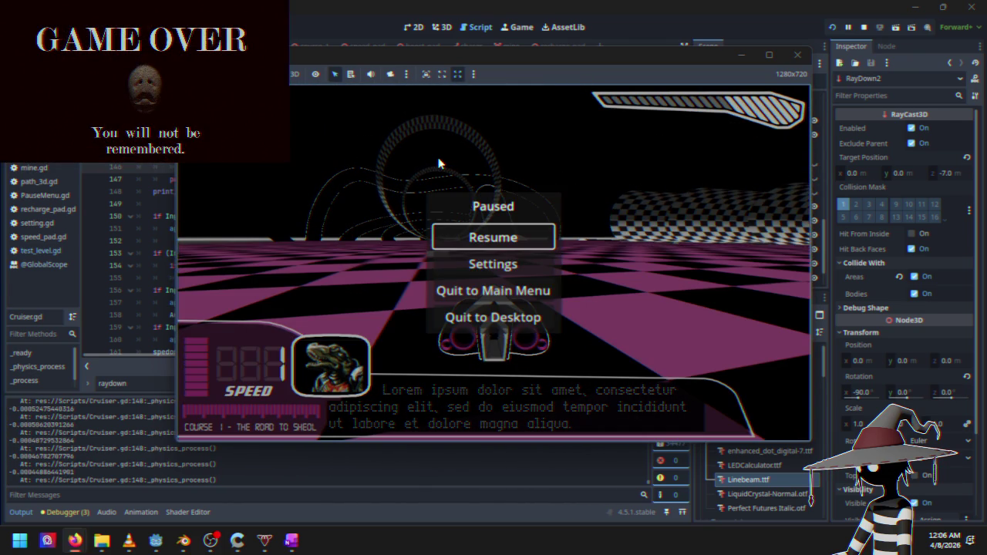
{"action": "key", "text": "Escape"}
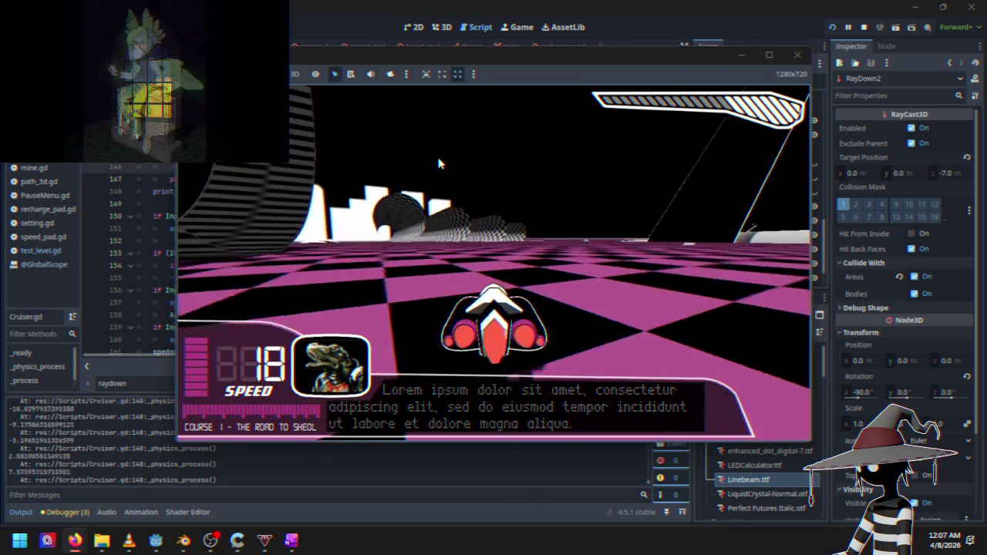
{"action": "key", "text": "Escape"}
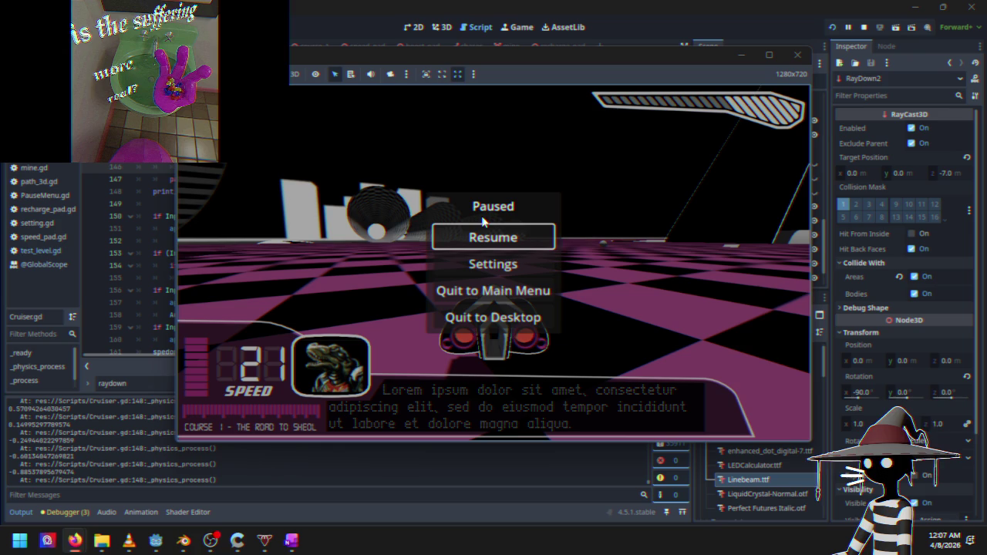
Stop the test run and inspect the print_debug line in Cruiser.gd
{"action": "left_click", "coordinate": [863, 29]}
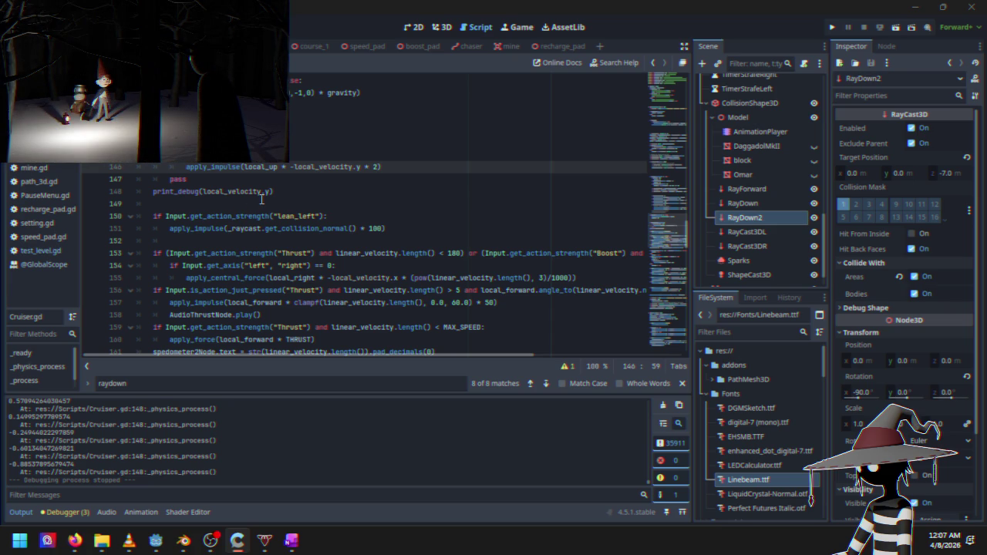
{"action": "left_click", "coordinate": [206, 192]}
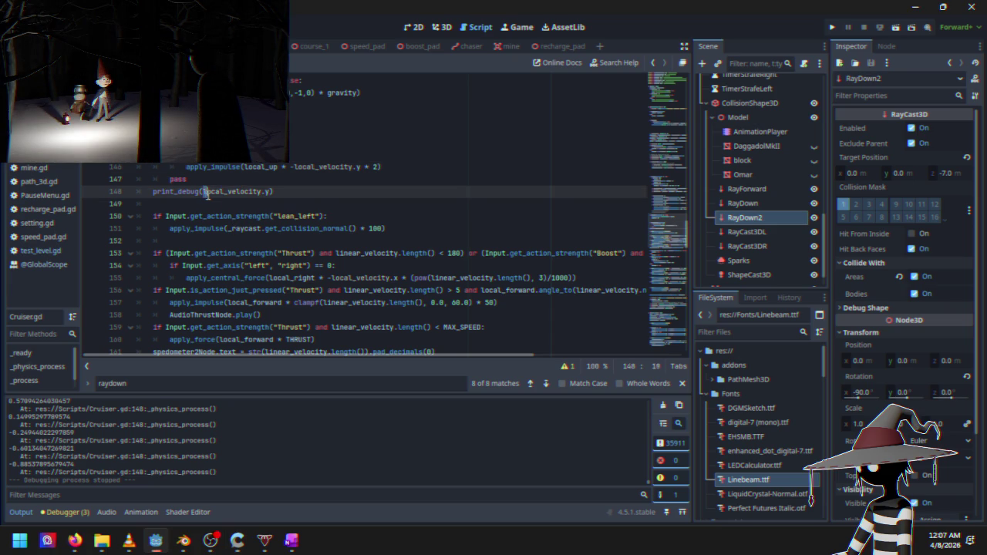
{"action": "left_click_drag", "start_coordinate": [250, 191], "coordinate": [270, 192]}
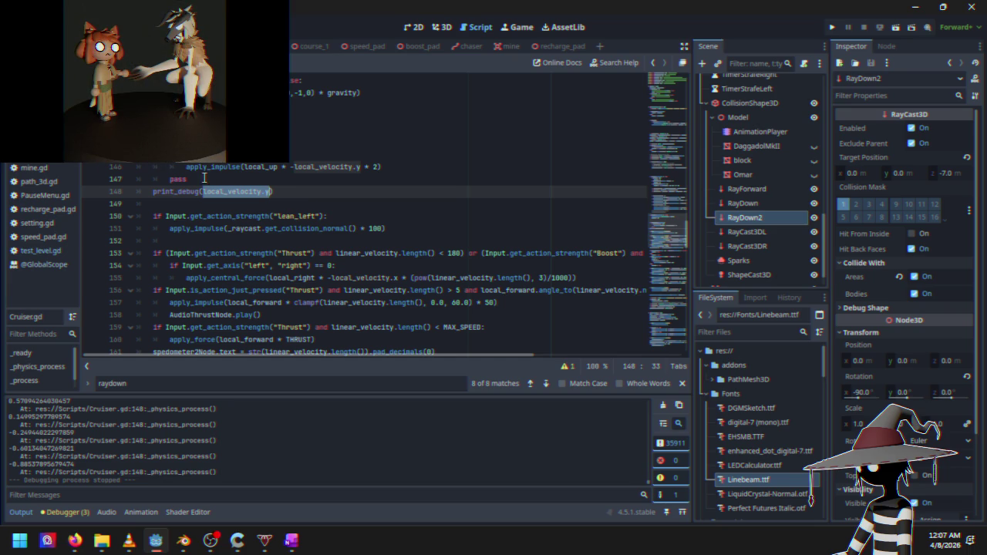
{"action": "left_click", "coordinate": [270, 177]}
Add a note below the impulse line about basing it on down2's length, then relaunch the game
{"action": "left_click", "coordinate": [412, 170]}
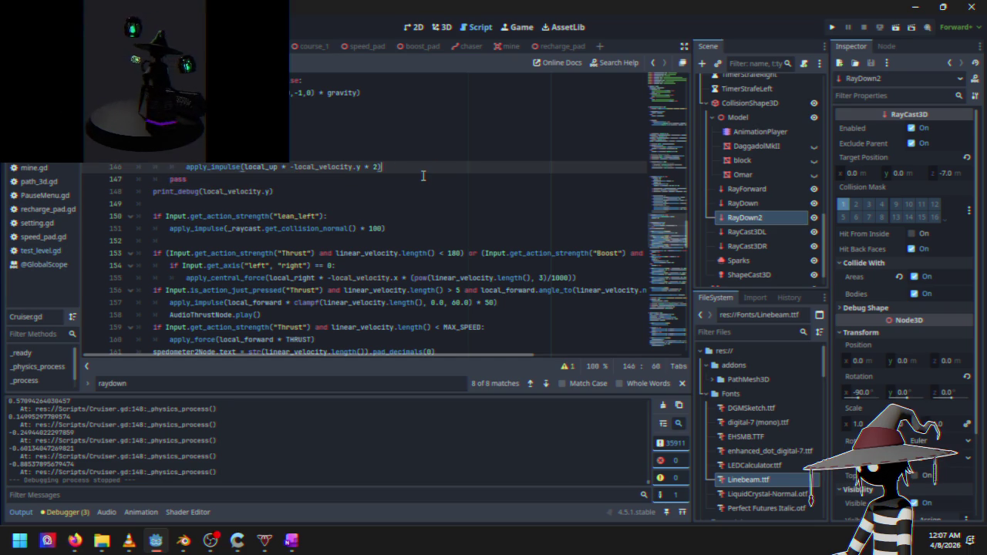
{"action": "key", "text": "Return"}
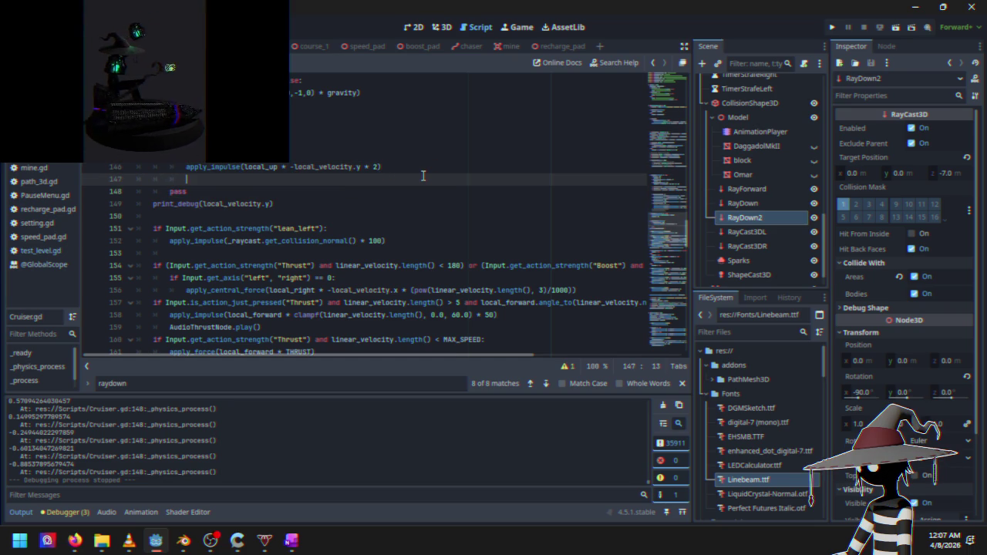
{"action": "key", "text": "BackSpace"}
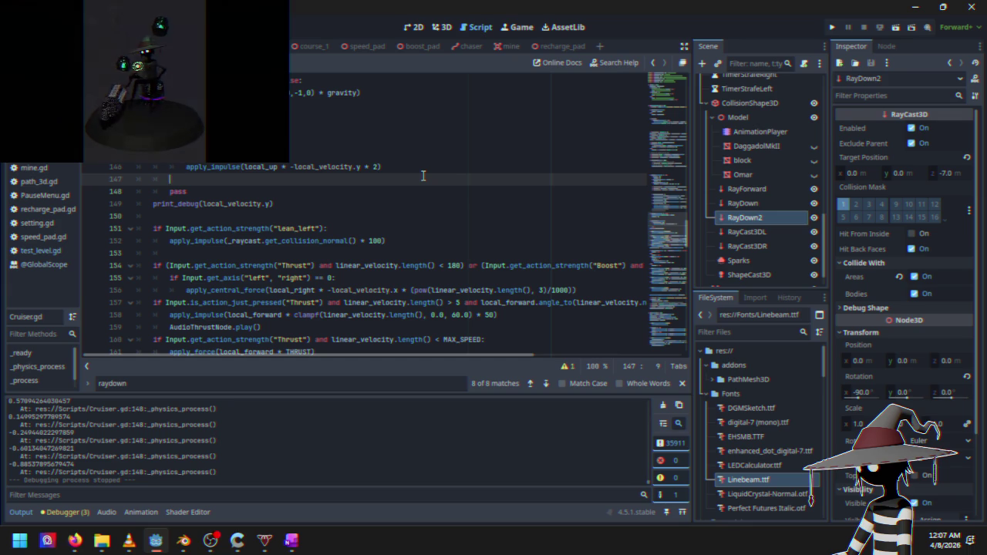
{"action": "key", "text": "BackSpace"}
{"action": "key", "text": "BackSpace"}
{"action": "key", "text": "BackSpace"}
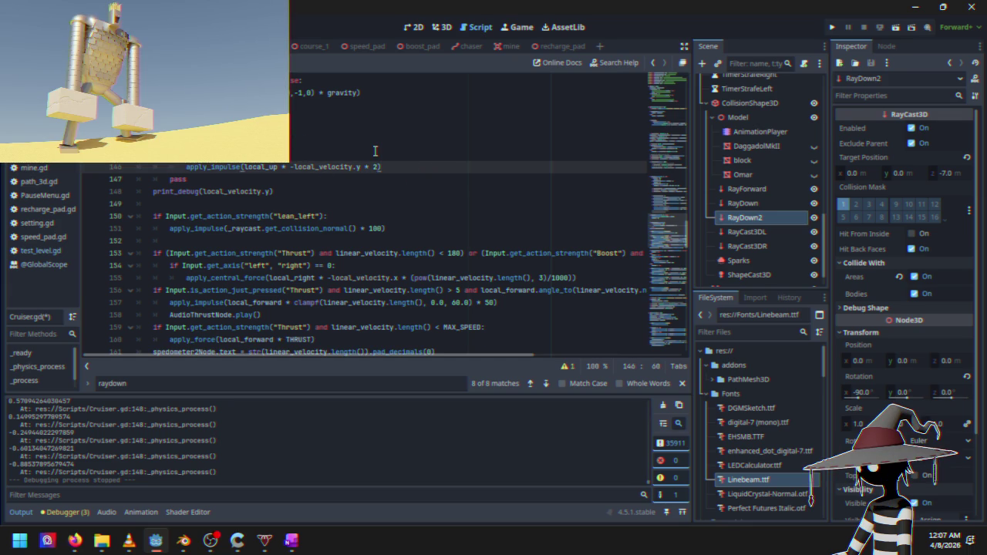
{"action": "key", "text": "Return"}
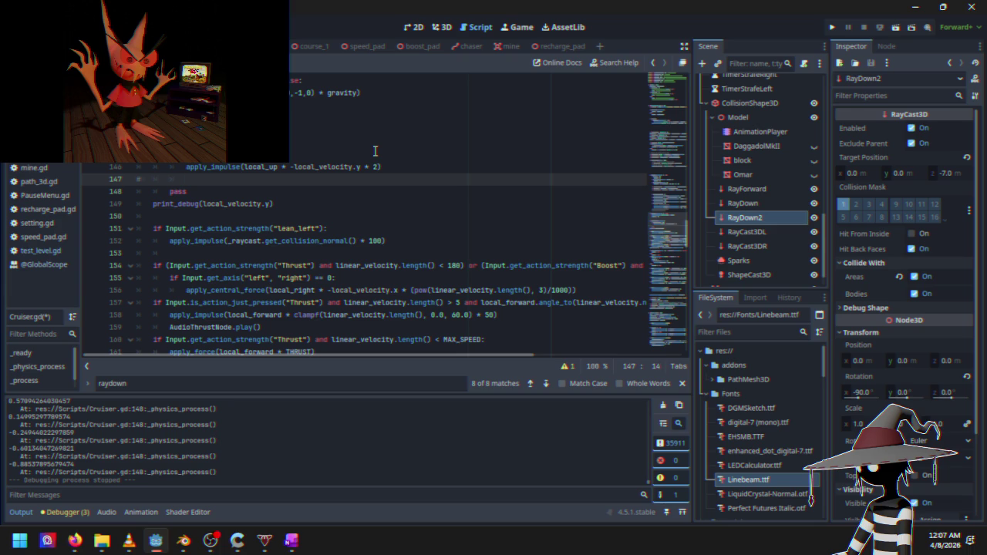
{"action": "type", "text": "maybe change this to"}
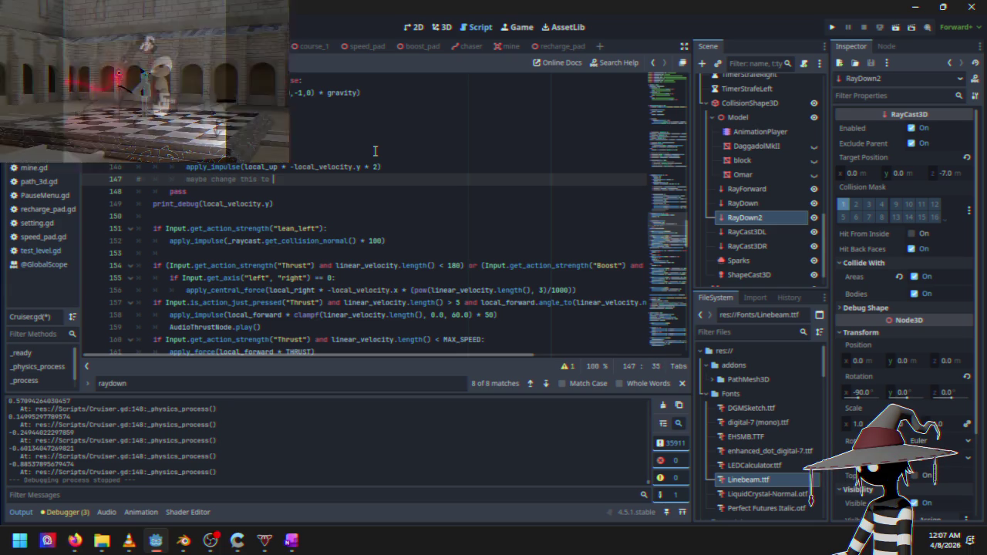
{"action": "type", "text": "  af"}
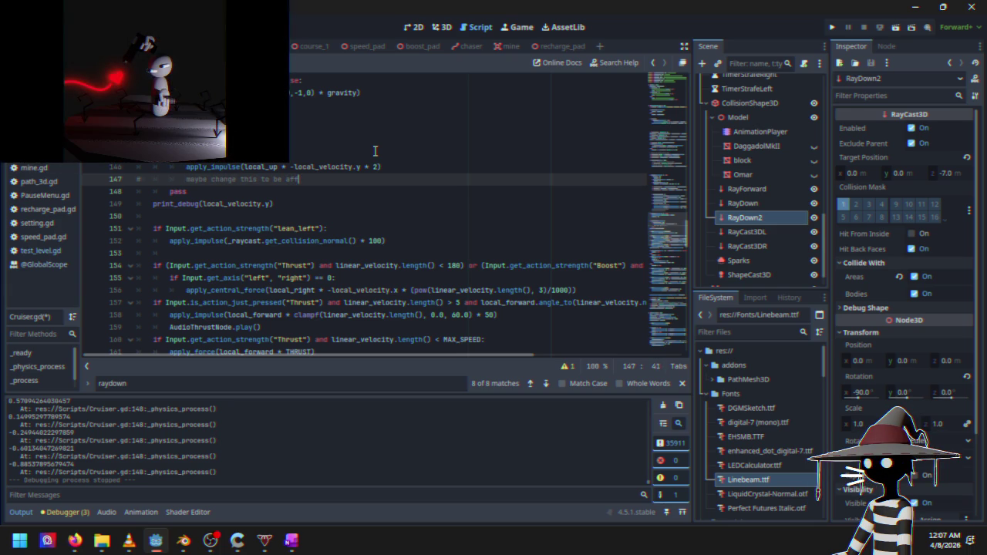
{"action": "type", "text": "ted by"}
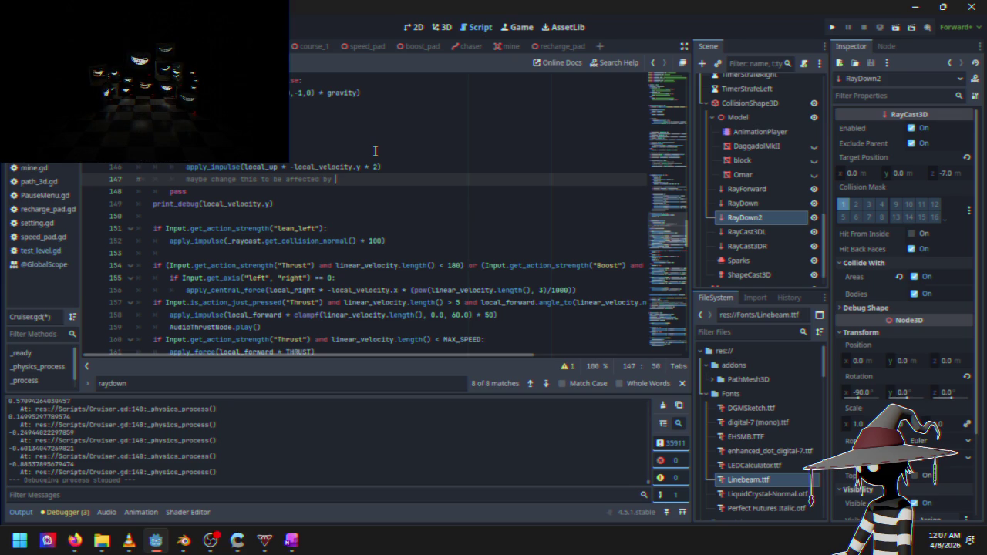
{"action": "type", "text": "do"}
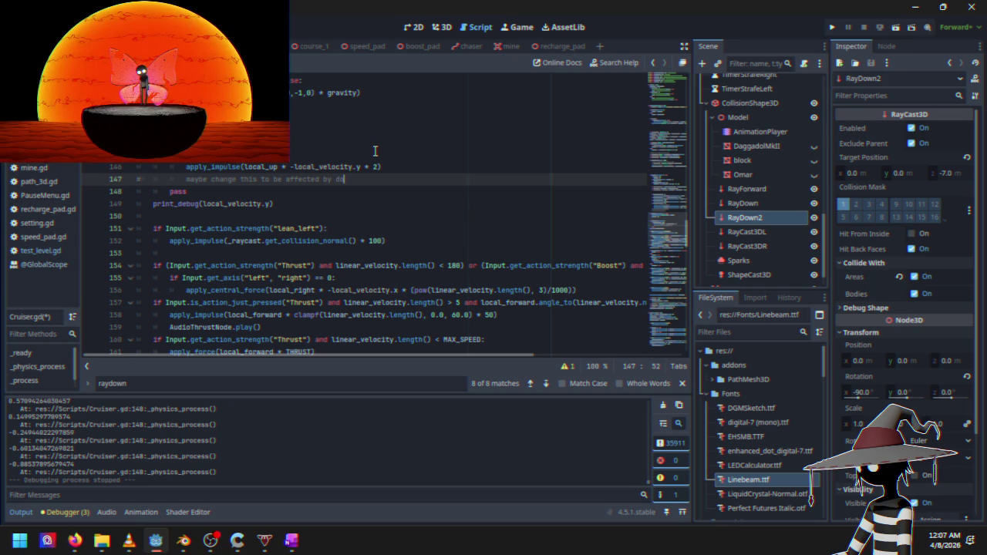
{"action": "type", "text": "wn2's le"}
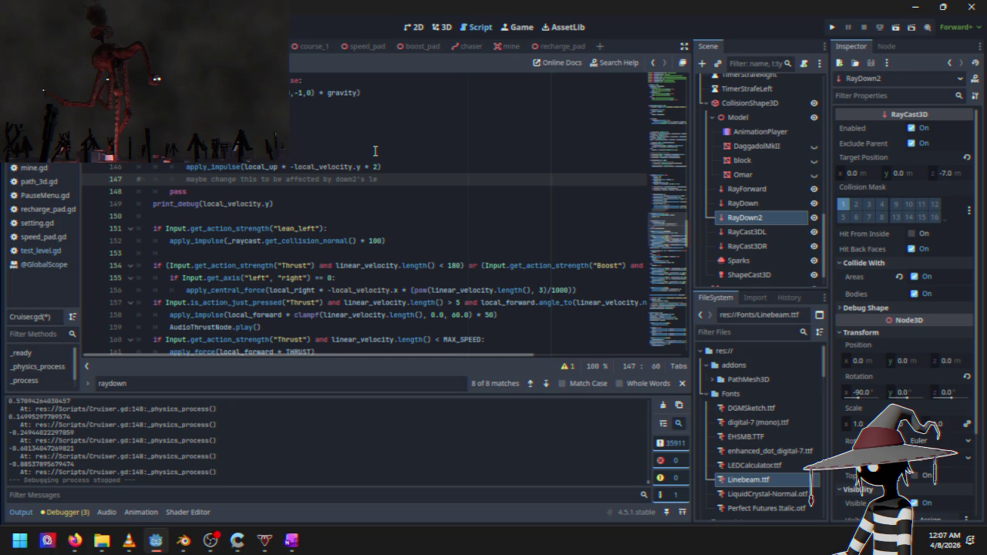
{"action": "type", "text": "ngth"}
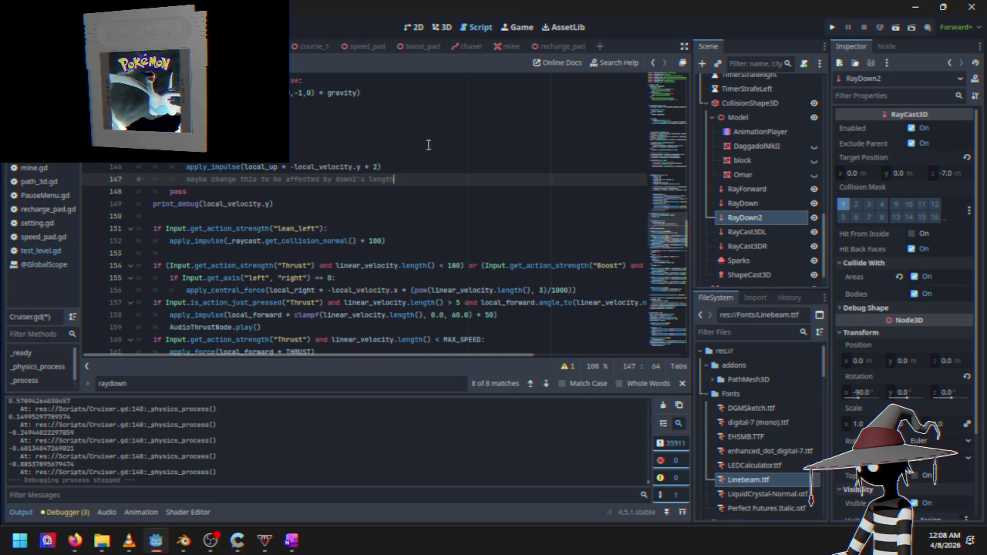
{"action": "left_click", "coordinate": [831, 28]}
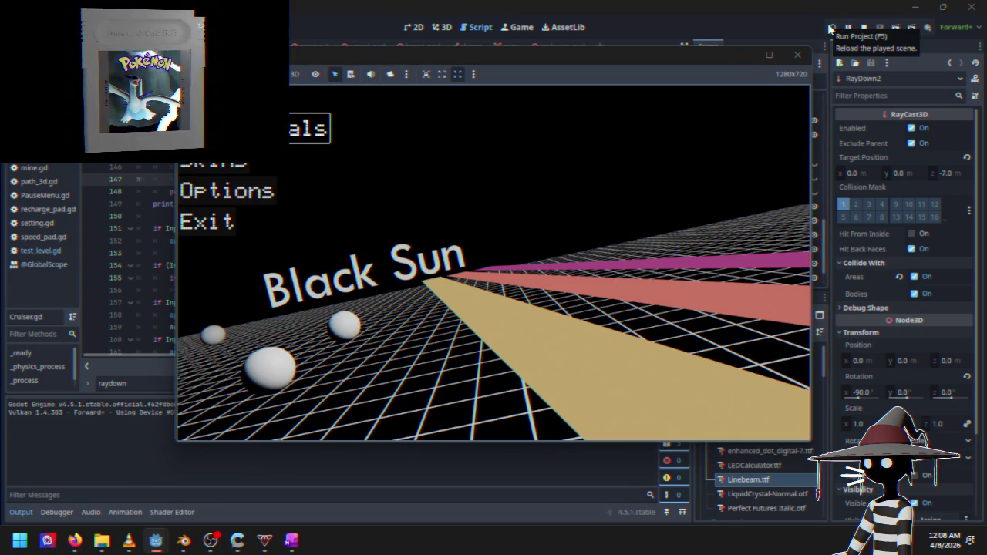
Race Course 1 from the main menu, then pause and quit to desktop
{"action": "key", "text": "Return"}
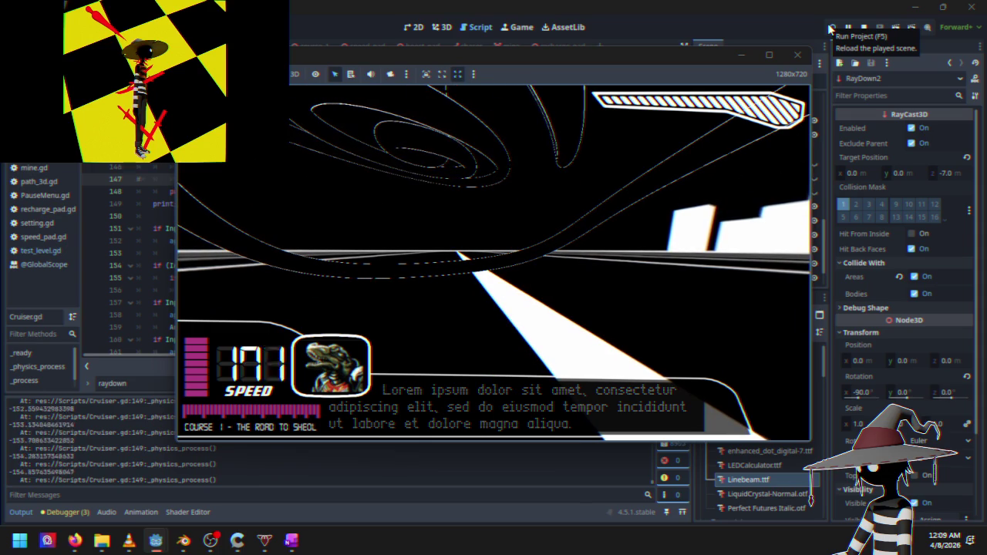
{"action": "key", "text": "Escape"}
{"action": "key", "text": "Down"}
{"action": "key", "text": "Down"}
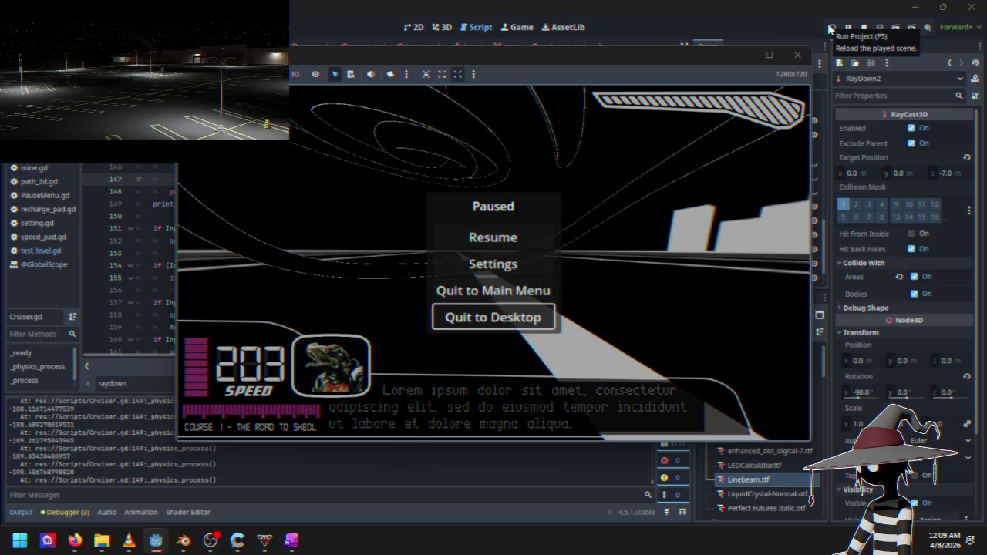
{"action": "key", "text": "Return"}
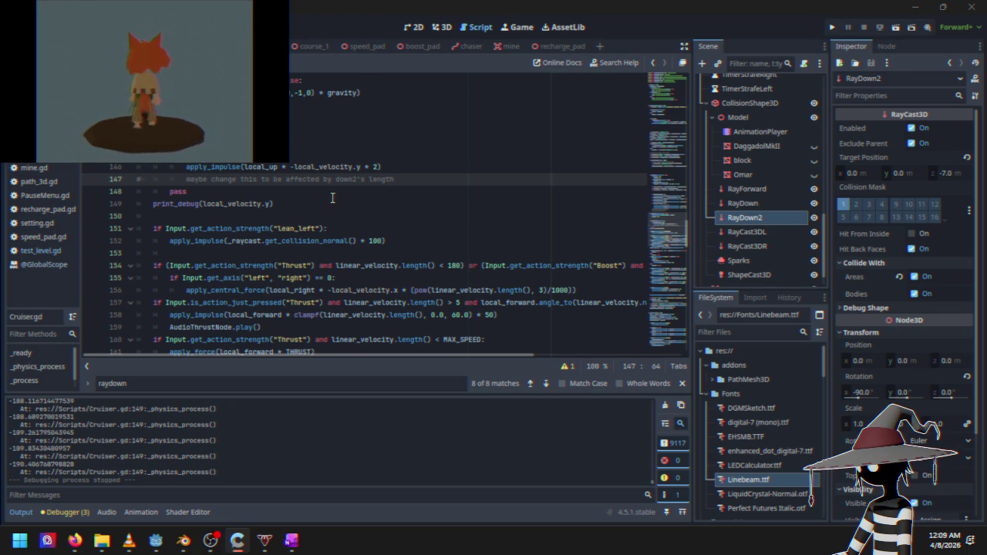
Extend the line 147 comment to 'still abit too strong for low falls and not enough for high falls'
{"action": "left_click", "coordinate": [425, 179]}
{"action": "type", "text": "."}
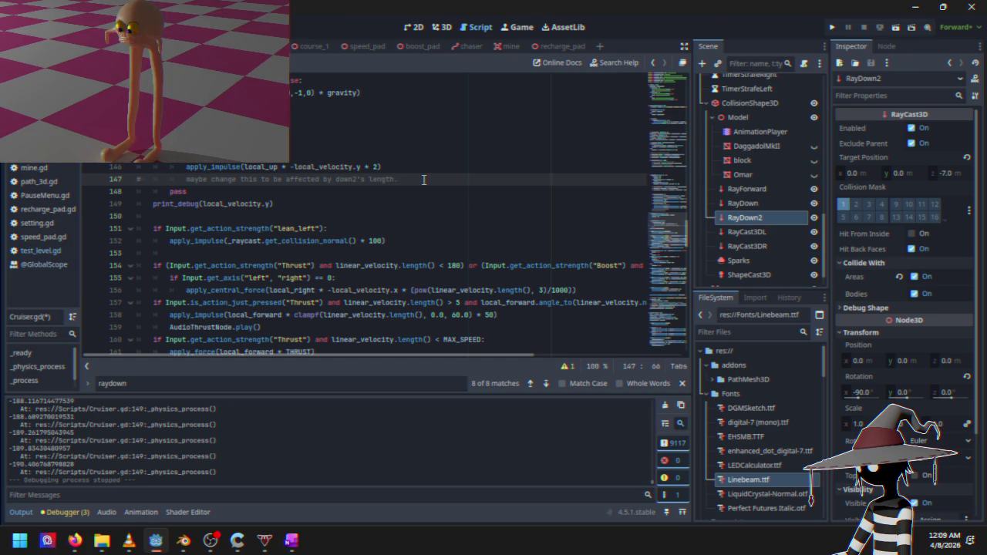
{"action": "type", "text": " still abit too"}
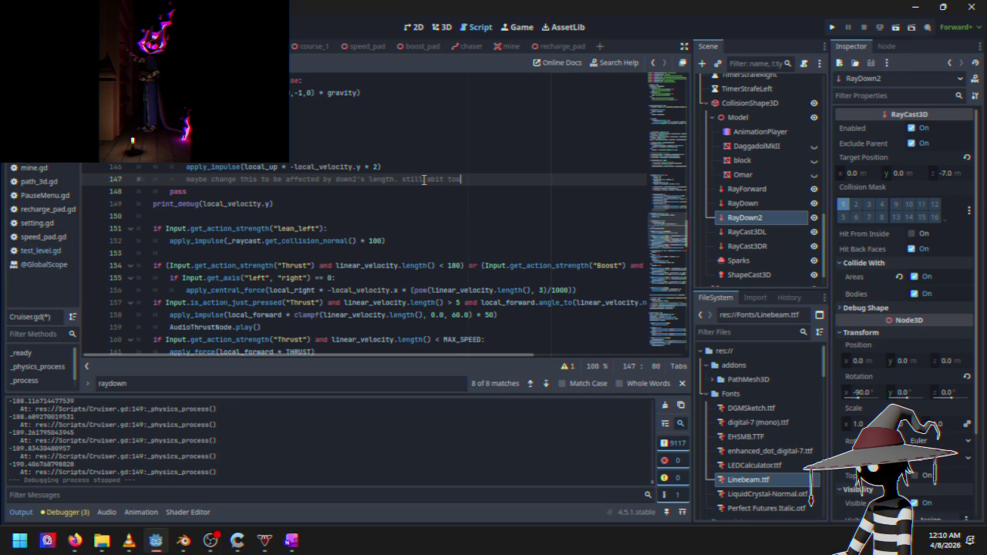
{"action": "type", "text": " strong for"}
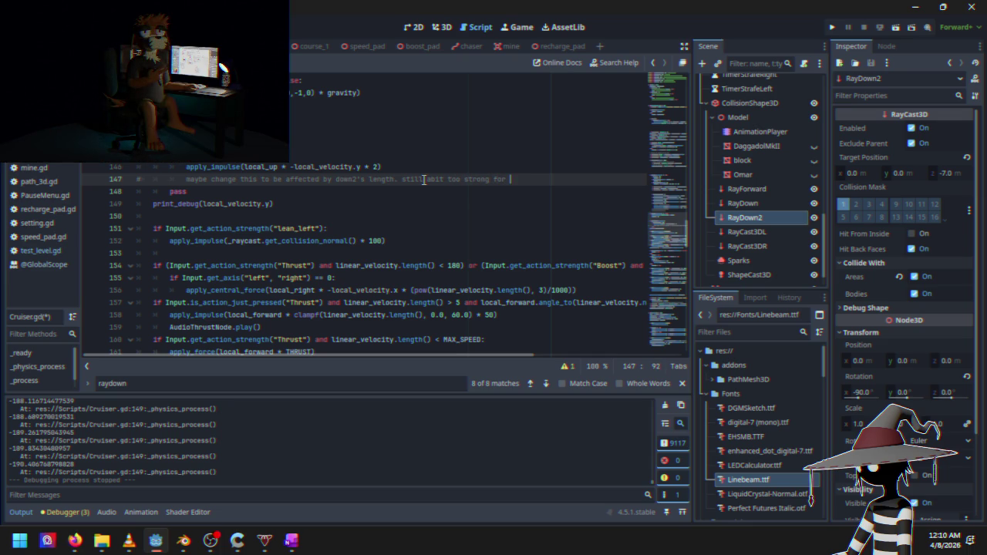
{"action": "type", "text": "low le"}
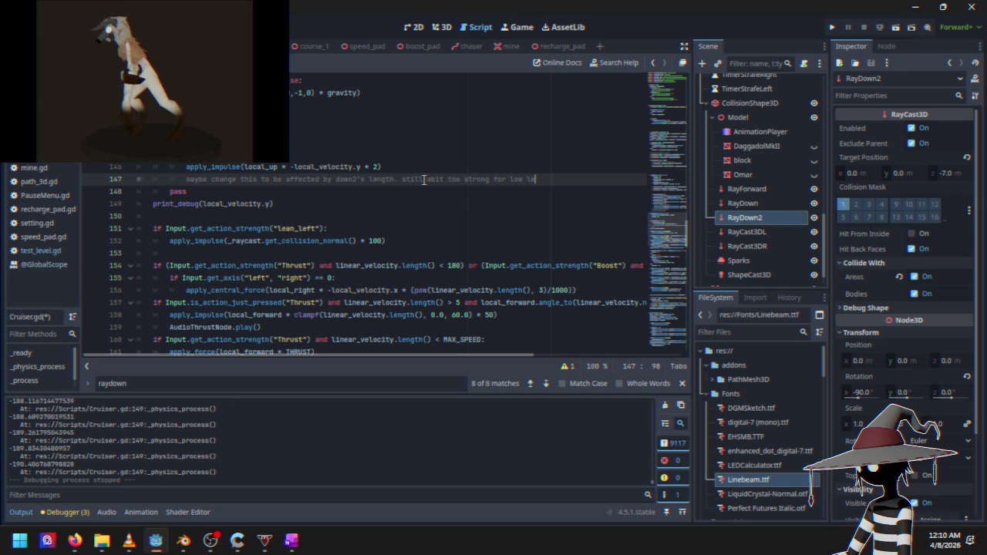
{"action": "key", "text": "BackSpace"}
{"action": "key", "text": "BackSpace"}
{"action": "type", "text": "f"}
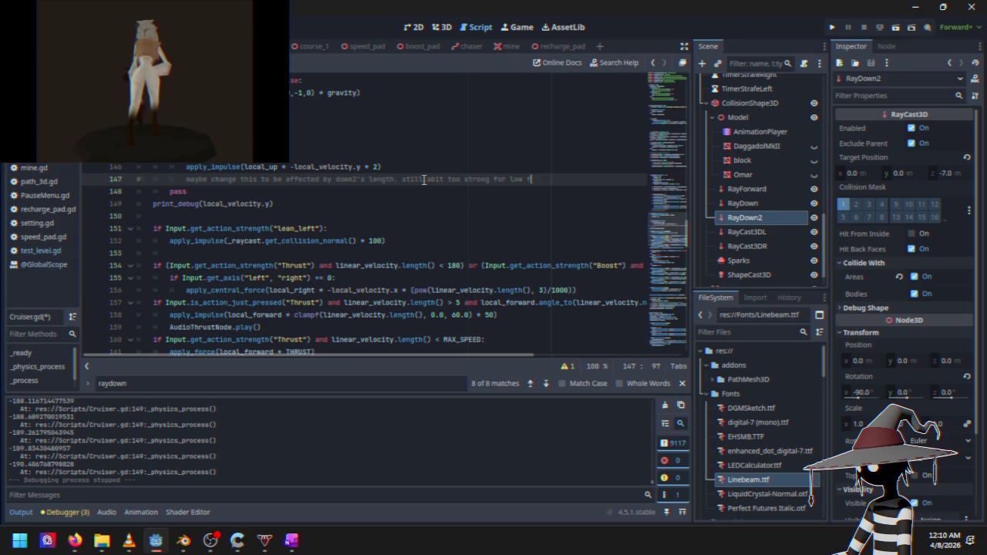
{"action": "type", "text": "alls and"}
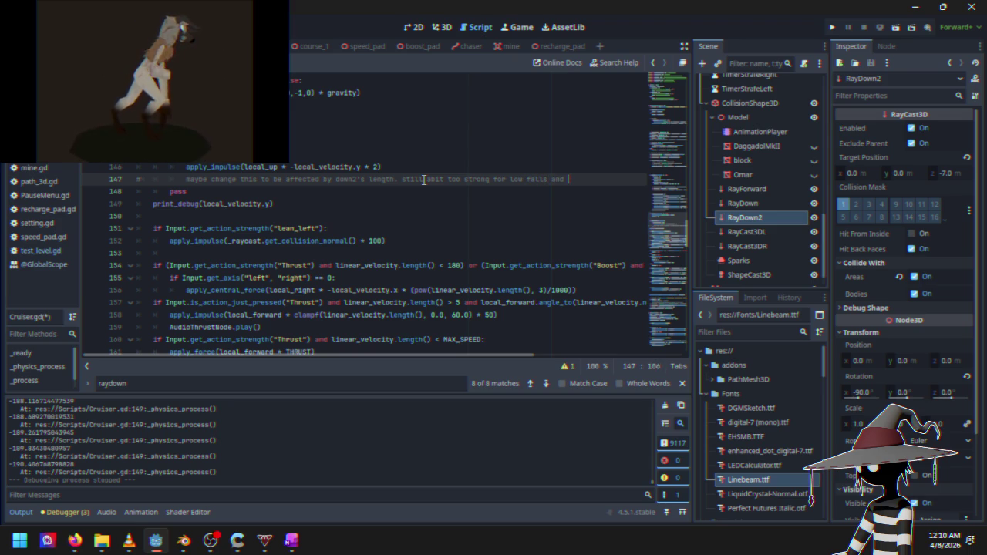
{"action": "key", "text": "Return"}
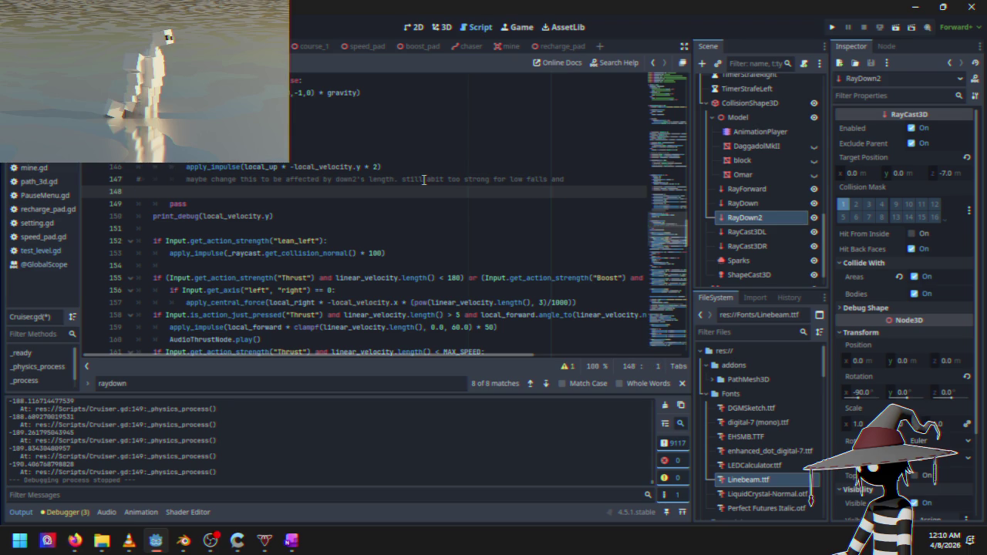
{"action": "type", "text": "#"}
{"action": "key", "text": "BackSpace"}
{"action": "key", "text": "BackSpace"}
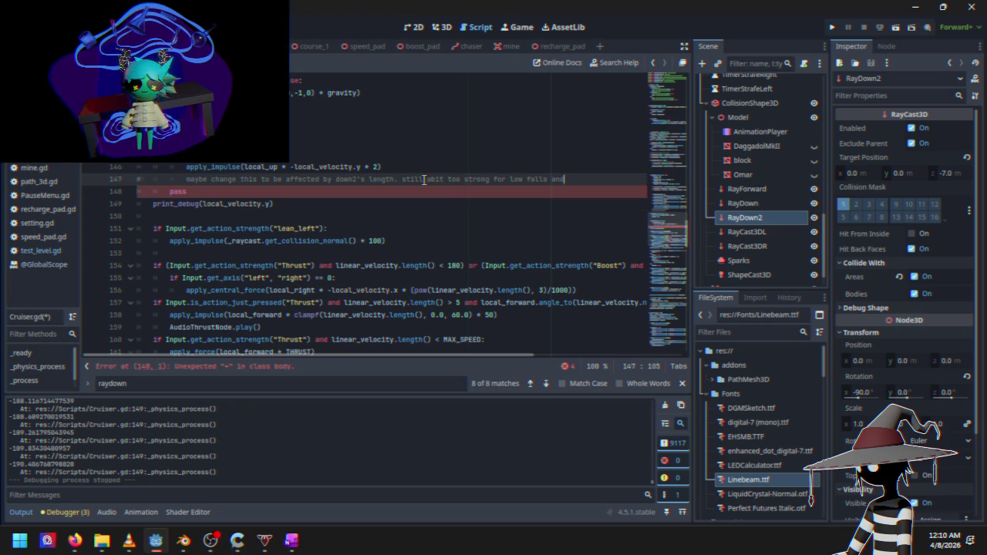
{"action": "type", "text": " not enoug"}
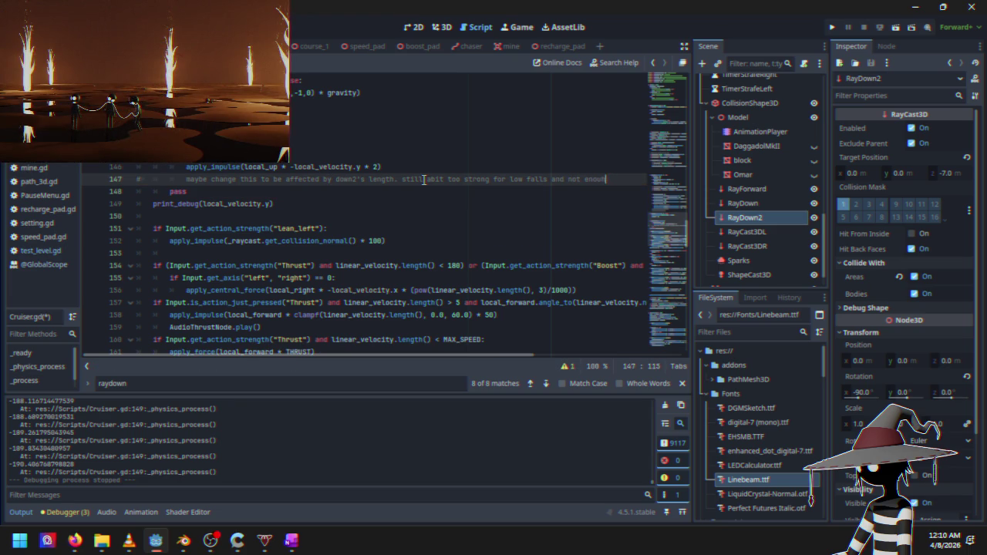
{"action": "type", "text": "h for high falls"}
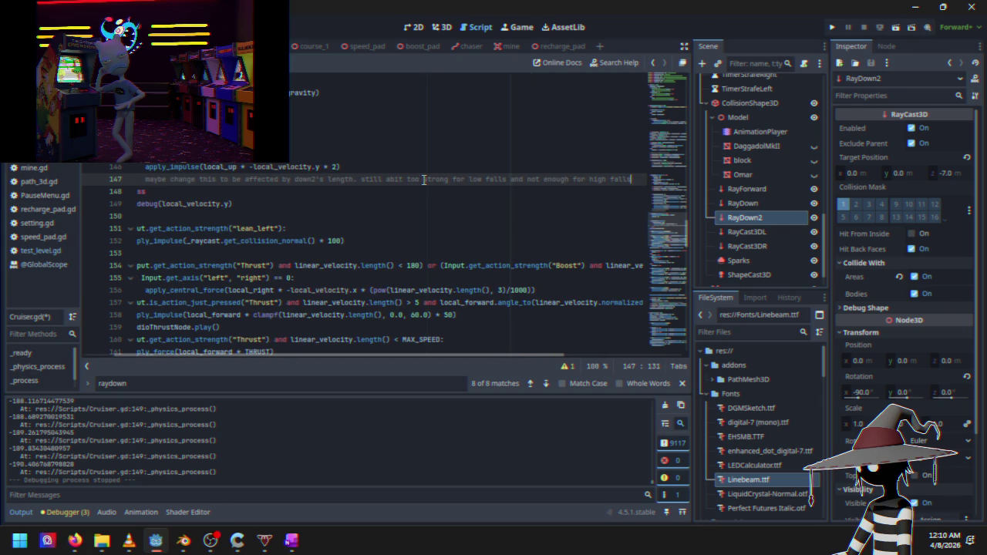
Place the caret after pass on line 148, undoing an accidental blank line
{"action": "left_click_drag", "start_coordinate": [363, 356], "coordinate": [271, 345]}
{"action": "left_click", "coordinate": [210, 193]}
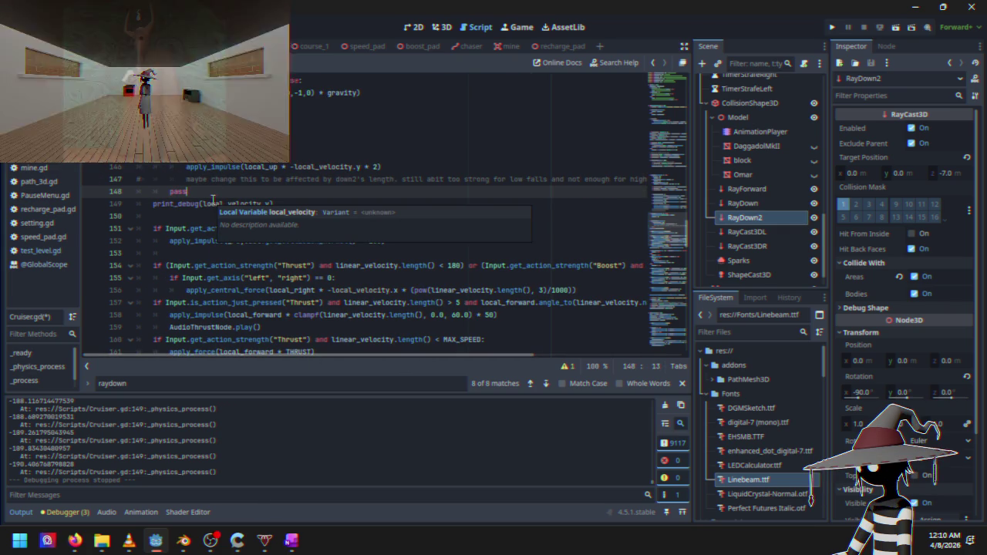
{"action": "key", "text": "Return"}
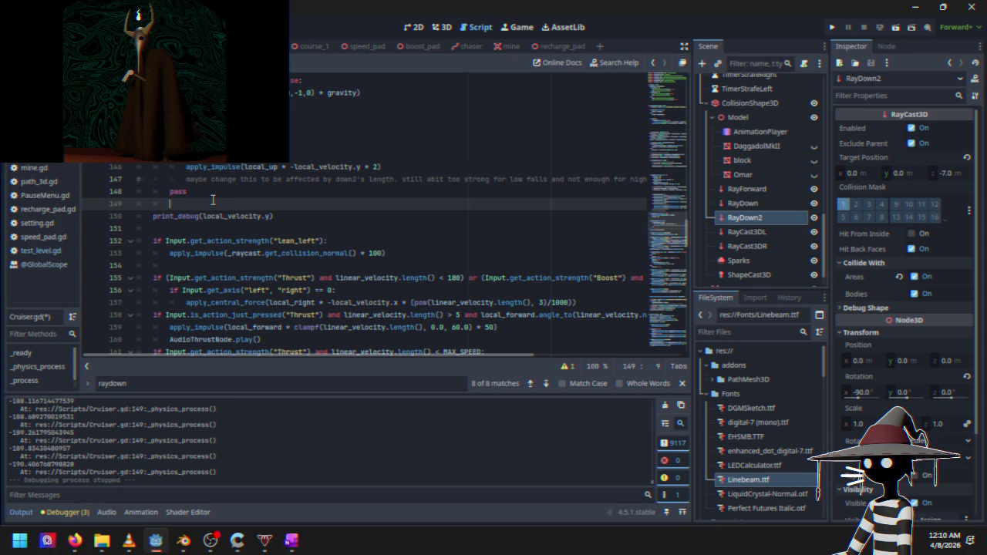
{"action": "key", "text": "ctrl+z"}
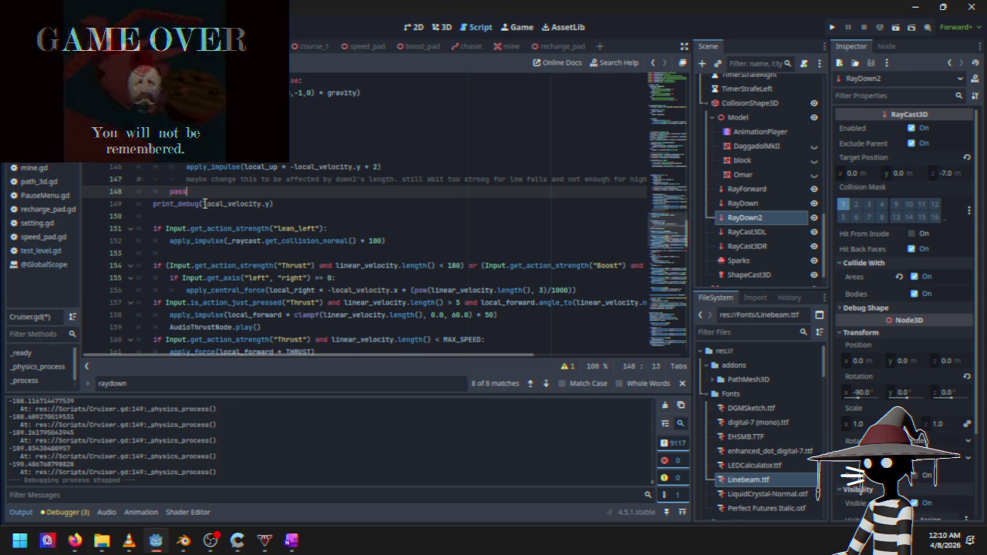
Change the line 149 debug print to print_debug(RayForwardNode.length())
{"action": "left_click_drag", "start_coordinate": [204, 203], "coordinate": [266, 200]}
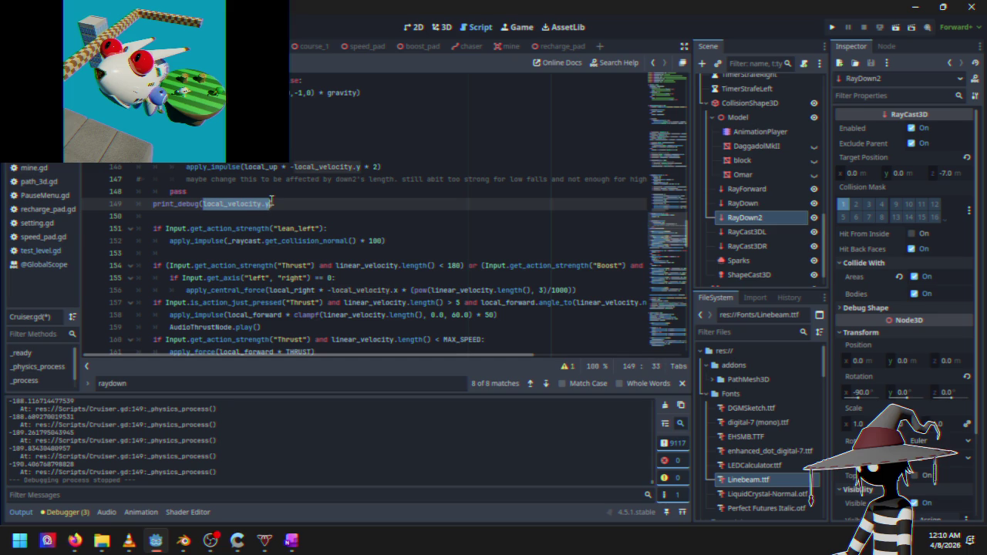
{"action": "type", "text": "ray"}
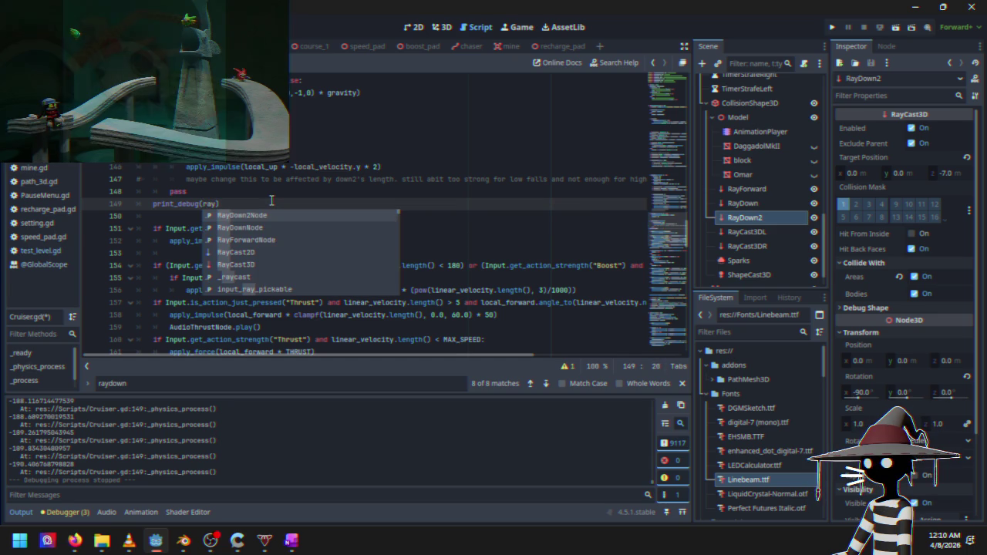
{"action": "key", "text": "Down"}
{"action": "key", "text": "Down"}
{"action": "key", "text": "Return"}
{"action": "type", "text": ".len"}
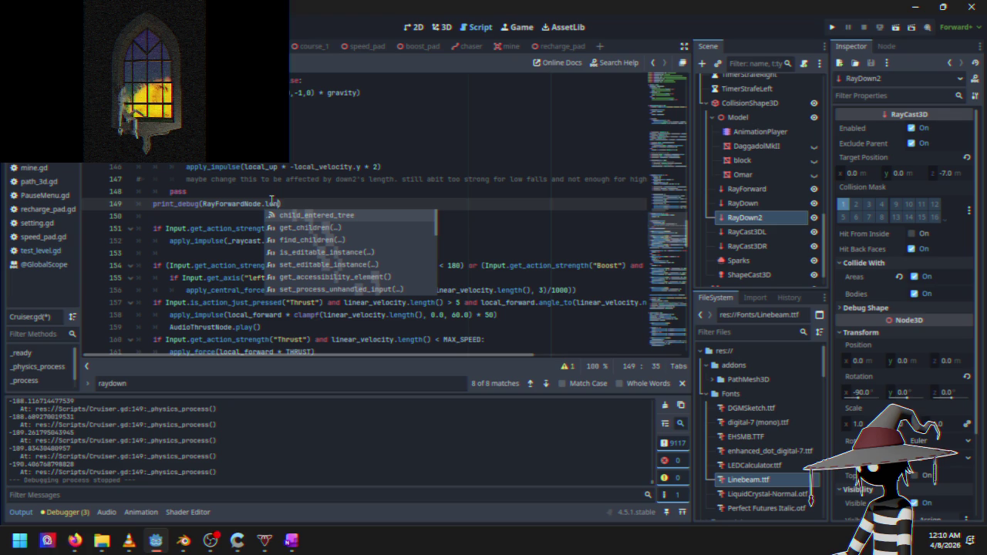
{"action": "type", "text": "gth("}
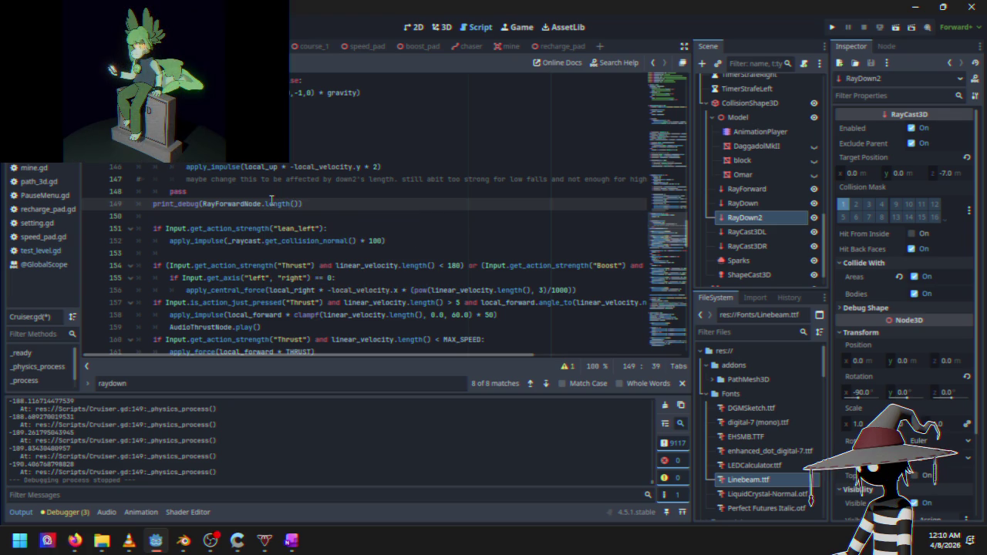
Run the game, which fails with a nonexistent 'length' function error, then stop it
{"action": "left_click", "coordinate": [832, 26]}
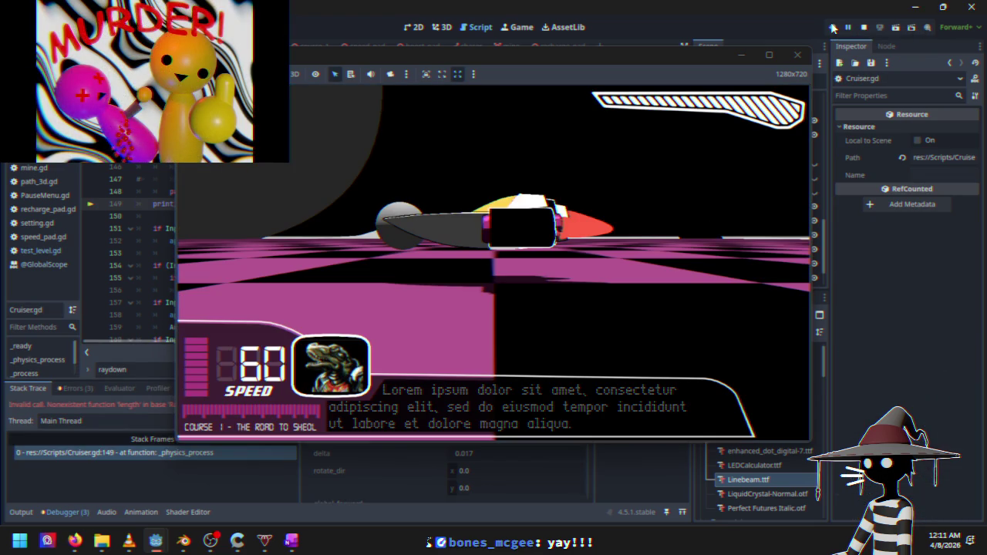
{"action": "left_click", "coordinate": [864, 27]}
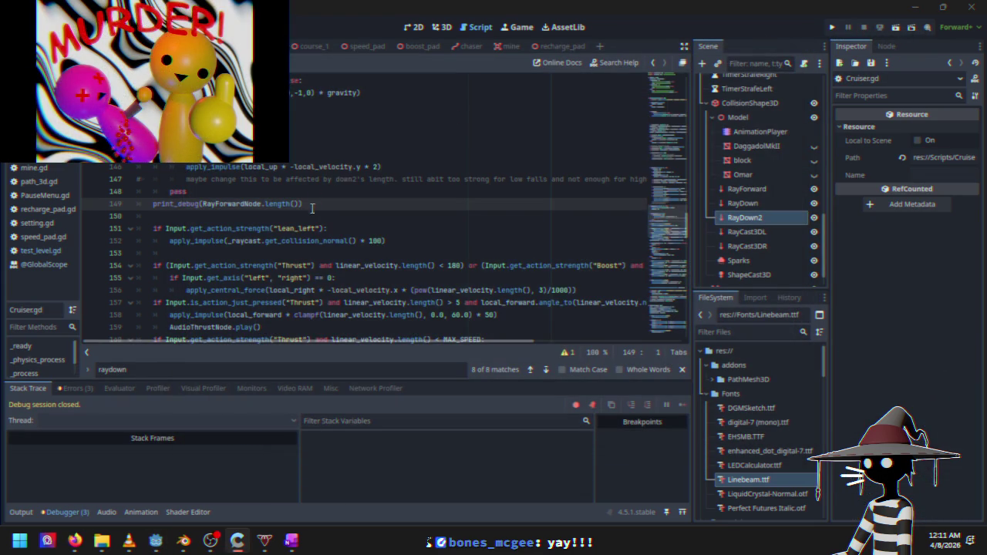
{"action": "scroll", "coordinate": [315, 204], "scroll_direction": "up", "scroll_amount": 5}
{"action": "left_click", "coordinate": [314, 204]}
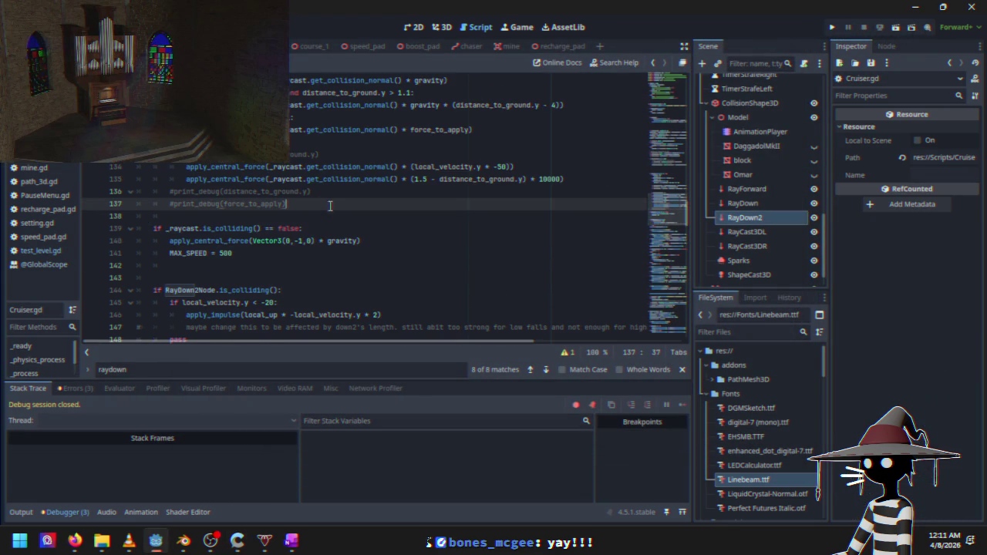
{"action": "scroll", "coordinate": [328, 200], "scroll_direction": "up", "scroll_amount": 1}
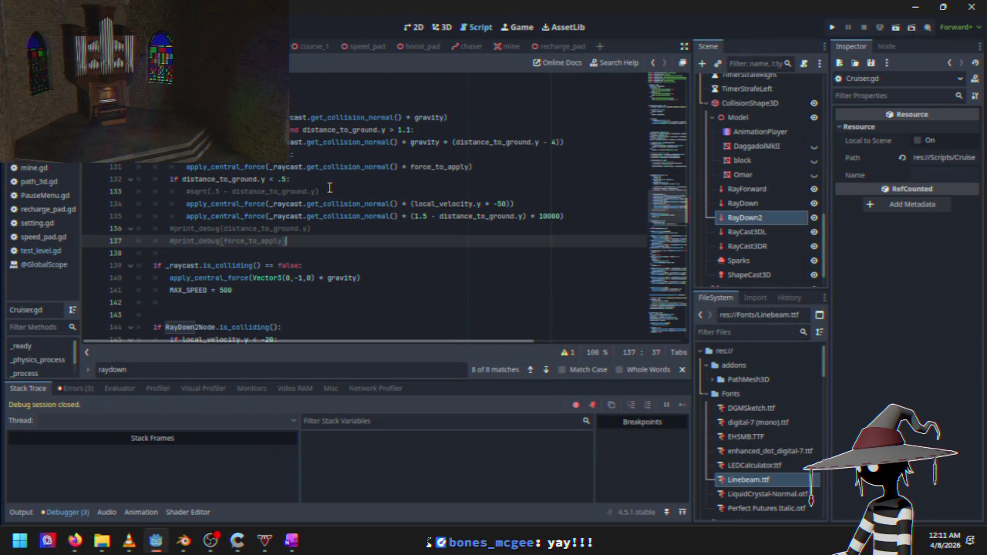
{"action": "scroll", "coordinate": [329, 188], "scroll_direction": "up", "scroll_amount": 6}
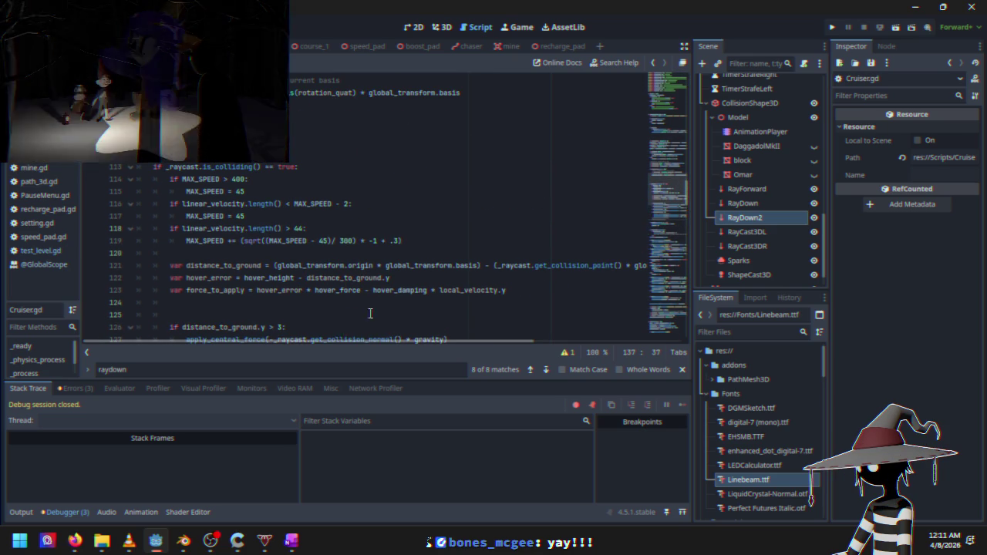
{"action": "mouse_move", "coordinate": [398, 344]}
{"action": "left_mouse_down"}
{"action": "mouse_move", "coordinate": [509, 335]}
{"action": "mouse_move", "coordinate": [404, 356]}
{"action": "mouse_move", "coordinate": [416, 343]}
{"action": "left_mouse_up"}
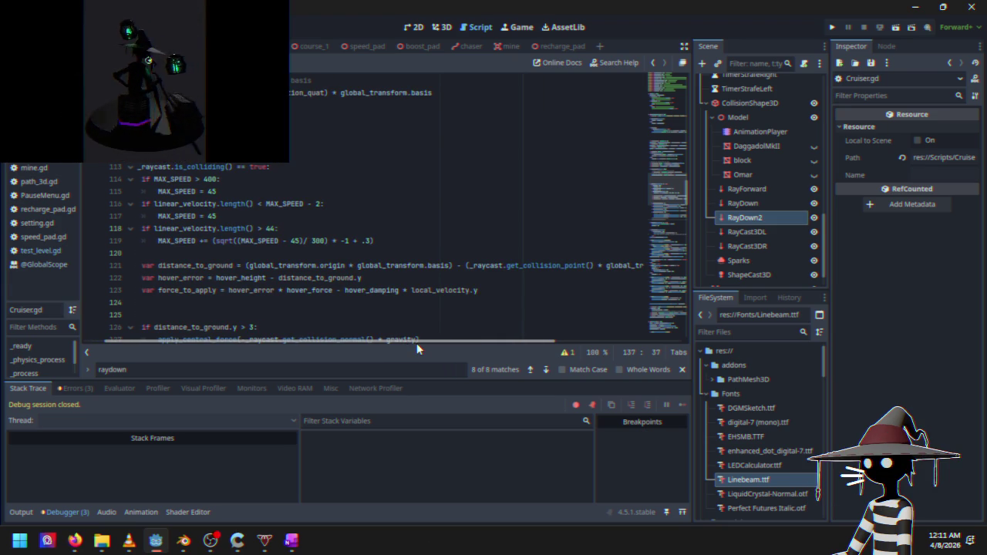
{"action": "mouse_move", "coordinate": [417, 342]}
{"action": "left_mouse_down"}
{"action": "mouse_move", "coordinate": [482, 337]}
{"action": "mouse_move", "coordinate": [384, 351]}
{"action": "mouse_move", "coordinate": [472, 339]}
{"action": "left_mouse_up"}
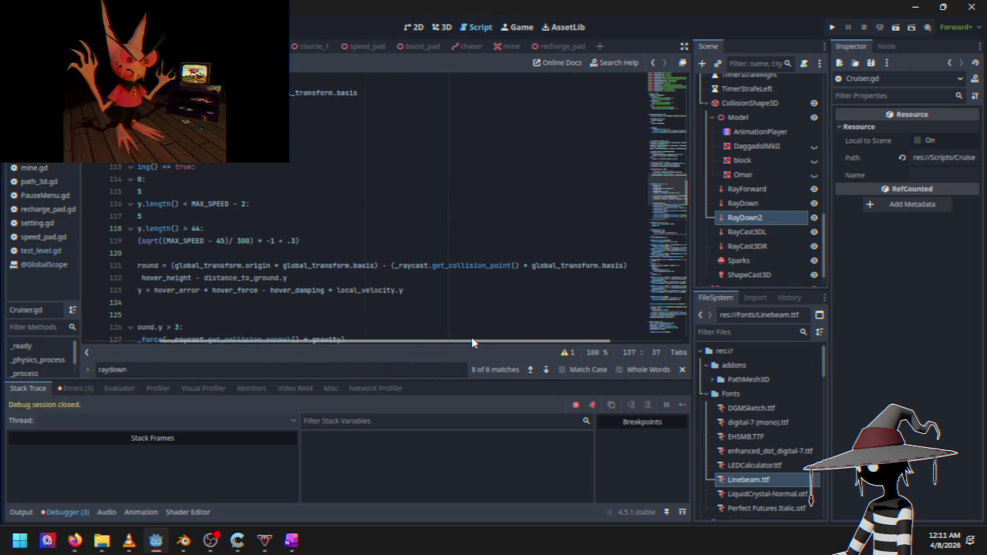
{"action": "mouse_move", "coordinate": [471, 336]}
{"action": "left_mouse_down"}
{"action": "mouse_move", "coordinate": [575, 335]}
{"action": "mouse_move", "coordinate": [399, 341]}
{"action": "left_mouse_up"}
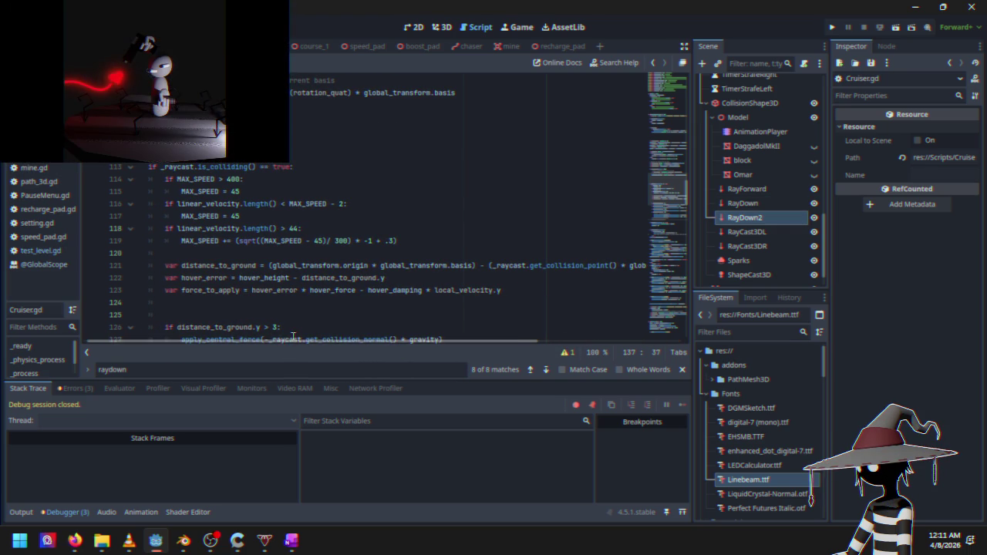
{"action": "mouse_move", "coordinate": [262, 341]}
{"action": "left_mouse_down"}
{"action": "mouse_move", "coordinate": [312, 339]}
{"action": "mouse_move", "coordinate": [280, 343]}
{"action": "mouse_move", "coordinate": [298, 340]}
{"action": "left_mouse_up"}
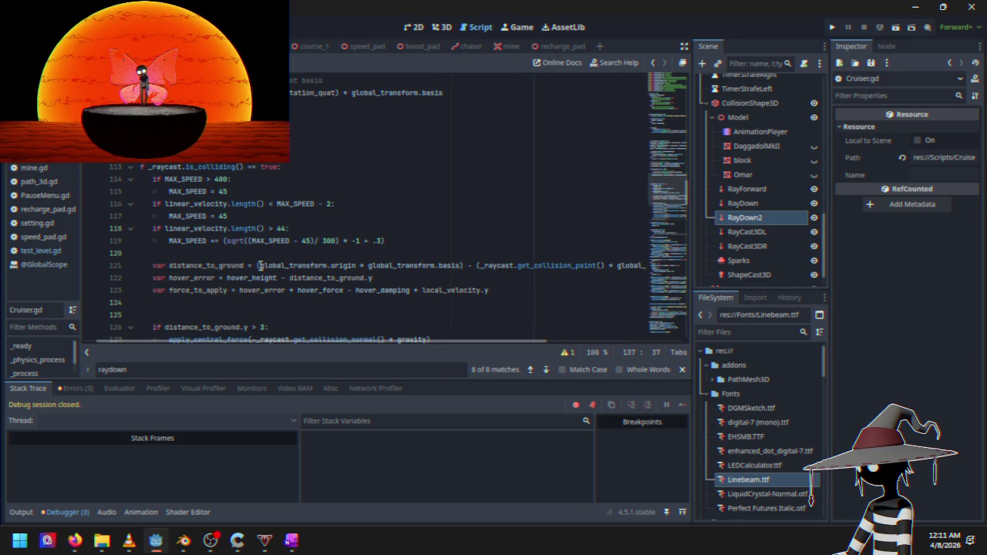
{"action": "mouse_move", "coordinate": [258, 265]}
{"action": "left_mouse_down"}
{"action": "mouse_move", "coordinate": [648, 265]}
{"action": "mouse_move", "coordinate": [617, 268]}
{"action": "mouse_move", "coordinate": [630, 267]}
{"action": "left_mouse_up"}
{"action": "key", "text": "ctrl+c"}
{"action": "left_click", "coordinate": [289, 265]}
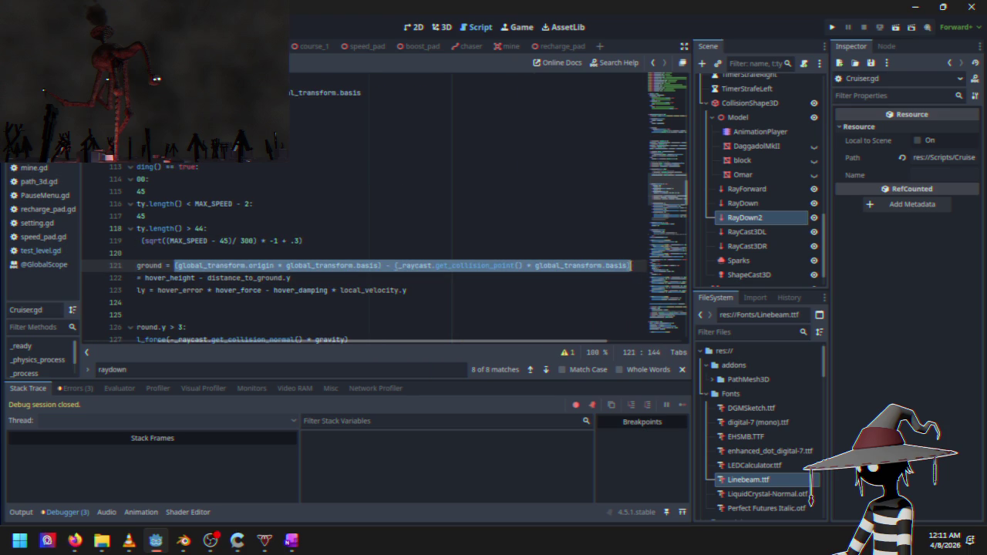
{"action": "scroll", "coordinate": [324, 308], "scroll_direction": "down", "scroll_amount": 5}
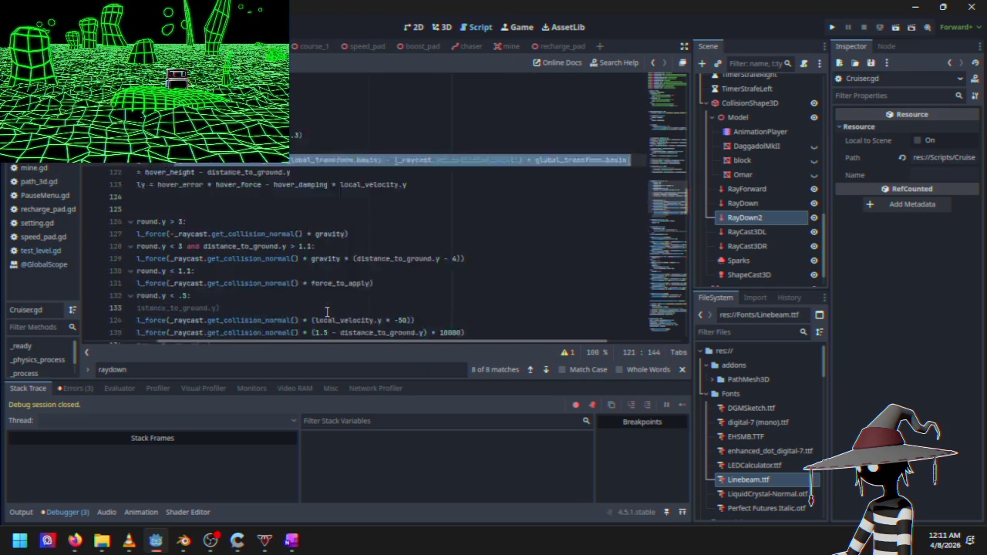
{"action": "left_click_drag", "start_coordinate": [362, 342], "coordinate": [270, 347]}
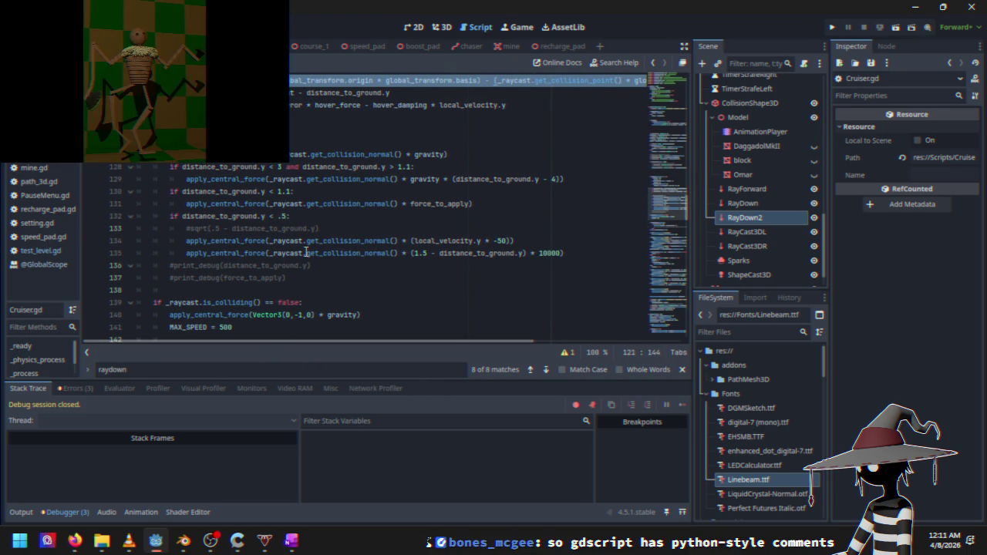
{"action": "mouse_move", "coordinate": [306, 252]}
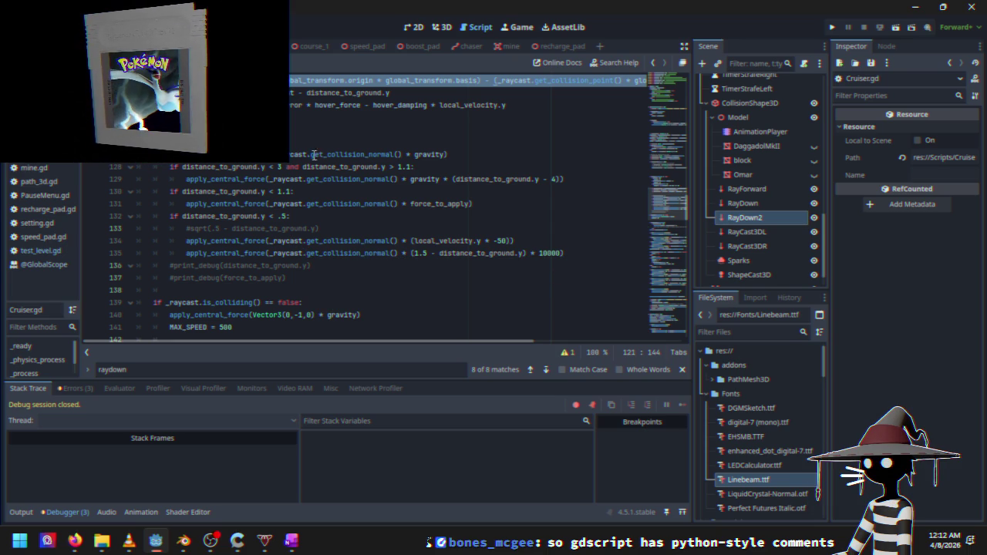
{"action": "mouse_move", "coordinate": [275, 204]}
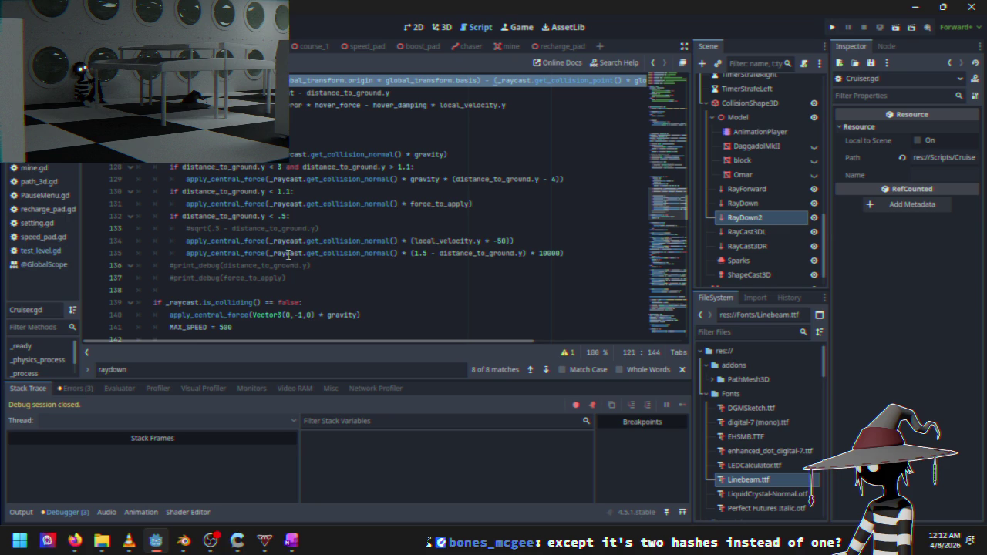
{"action": "scroll", "coordinate": [298, 287], "scroll_direction": "down", "scroll_amount": 1}
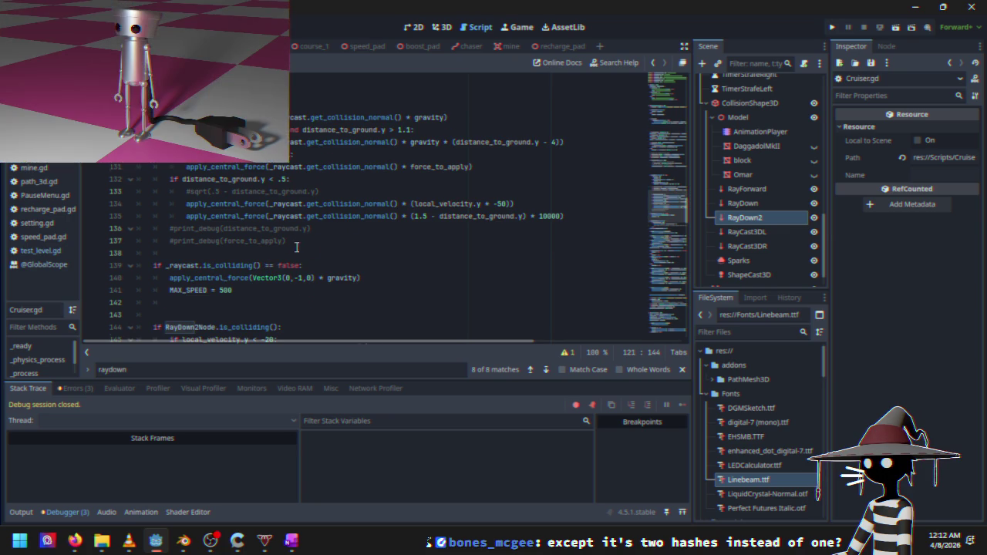
{"action": "scroll", "coordinate": [307, 246], "scroll_direction": "down", "scroll_amount": 9}
{"action": "scroll", "coordinate": [289, 256], "scroll_direction": "up", "scroll_amount": 5}
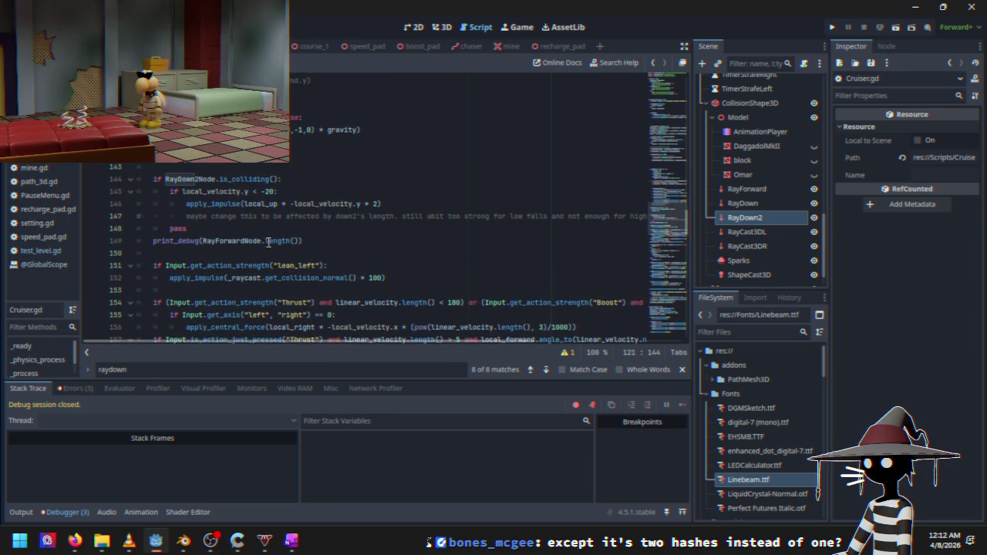
Paste the copied distance expression over RayForwardNode.length() in the line 149 debug print
{"action": "left_click_drag", "start_coordinate": [203, 241], "coordinate": [297, 241]}
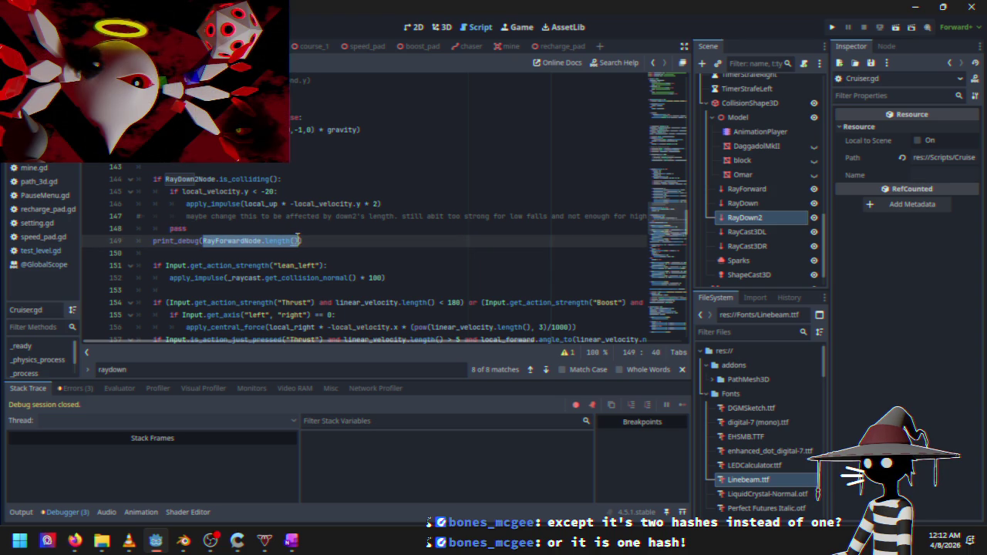
{"action": "key", "text": "ctrl+v"}
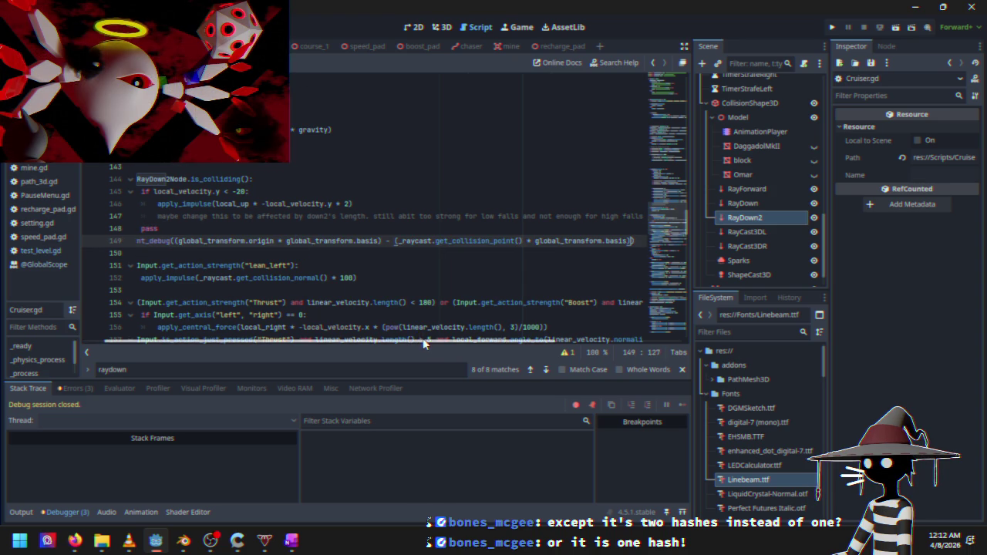
{"action": "mouse_move", "coordinate": [427, 343]}
{"action": "left_mouse_down"}
{"action": "mouse_move", "coordinate": [462, 340]}
{"action": "mouse_move", "coordinate": [388, 340]}
{"action": "left_mouse_up"}
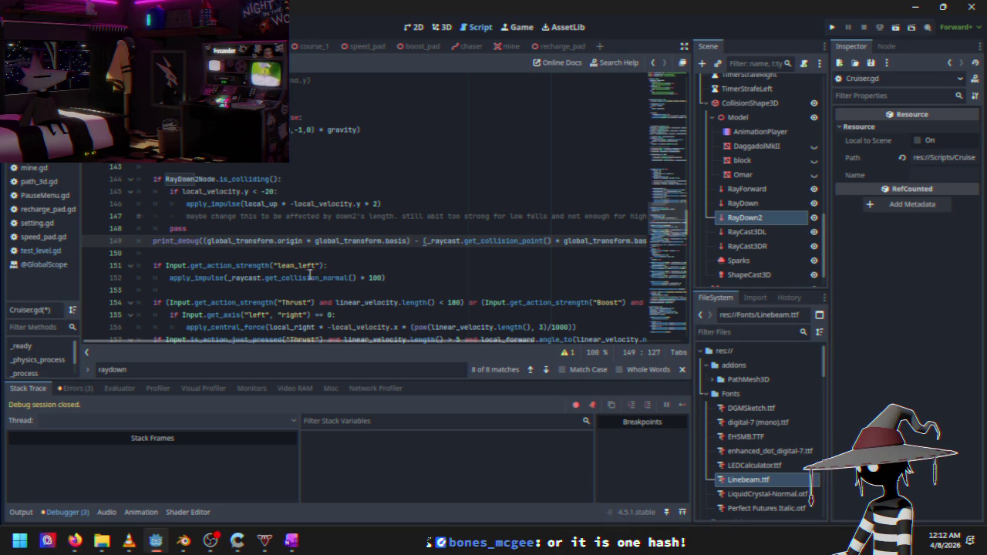
Replace _raycast with RayDown2Node in the debug print and relaunch the game
{"action": "mouse_move", "coordinate": [339, 278]}
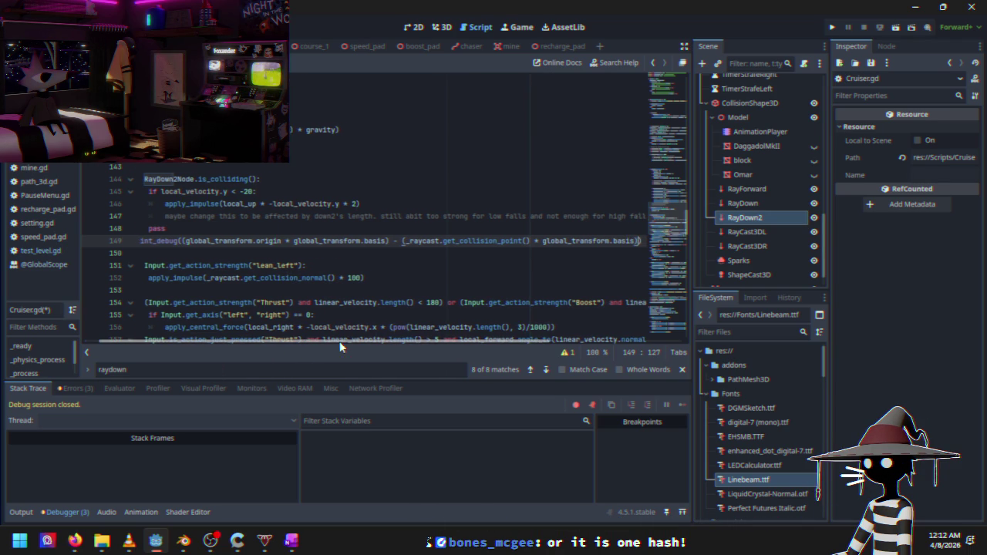
{"action": "left_click", "coordinate": [166, 179]}
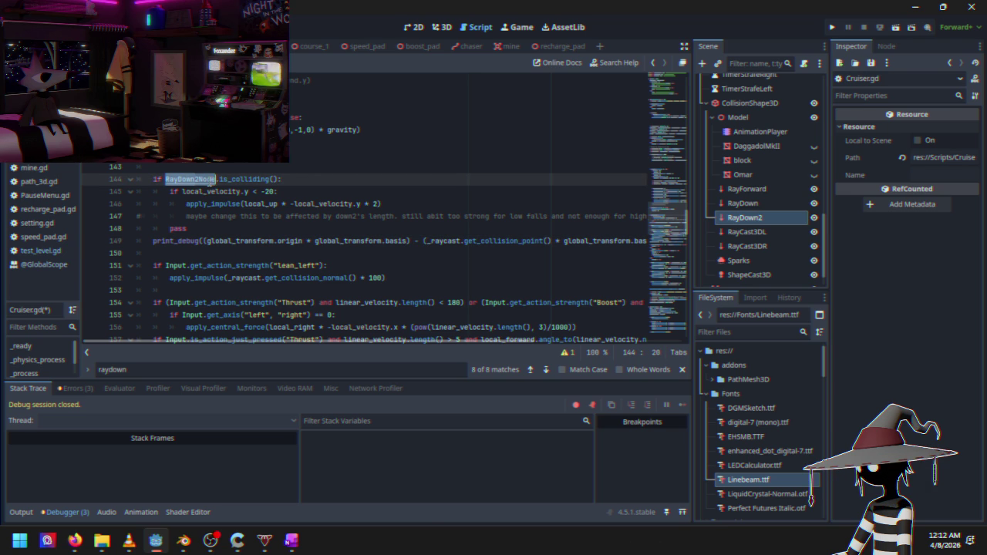
{"action": "left_click_drag", "start_coordinate": [425, 242], "coordinate": [457, 242]}
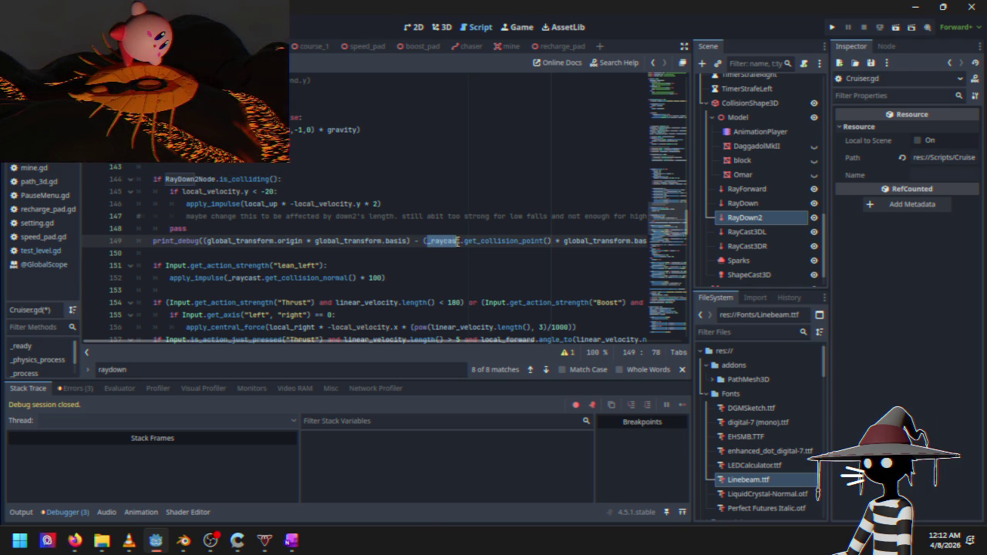
{"action": "type", "text": "RayDown2Node"}
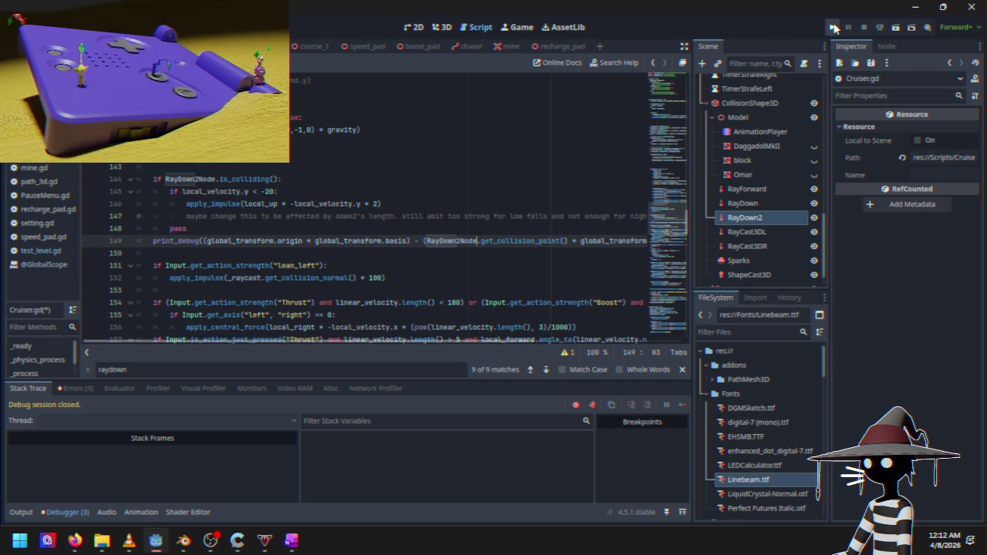
{"action": "left_click", "coordinate": [835, 28]}
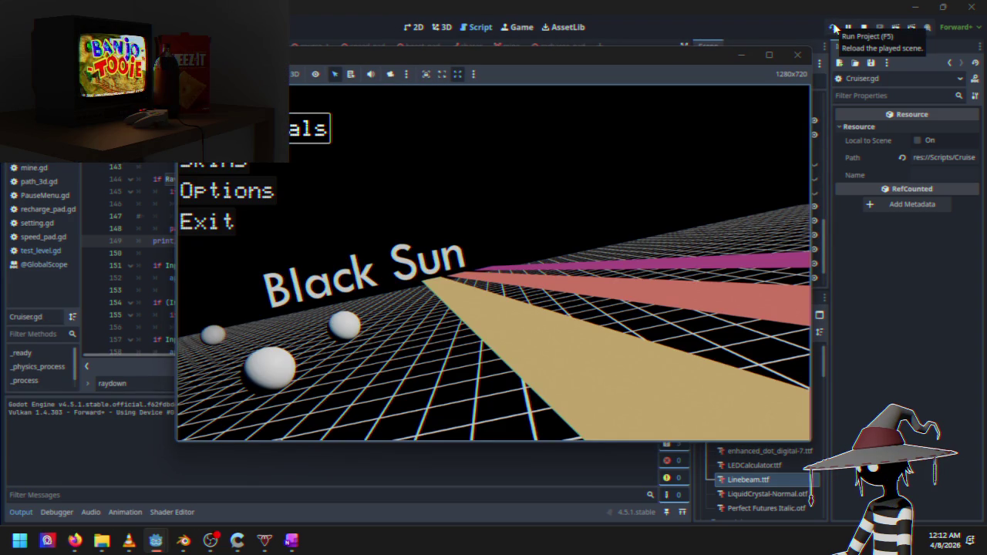
Start Course 1, steer and accelerate the ship down the track, then pause
{"action": "key", "text": "Return"}
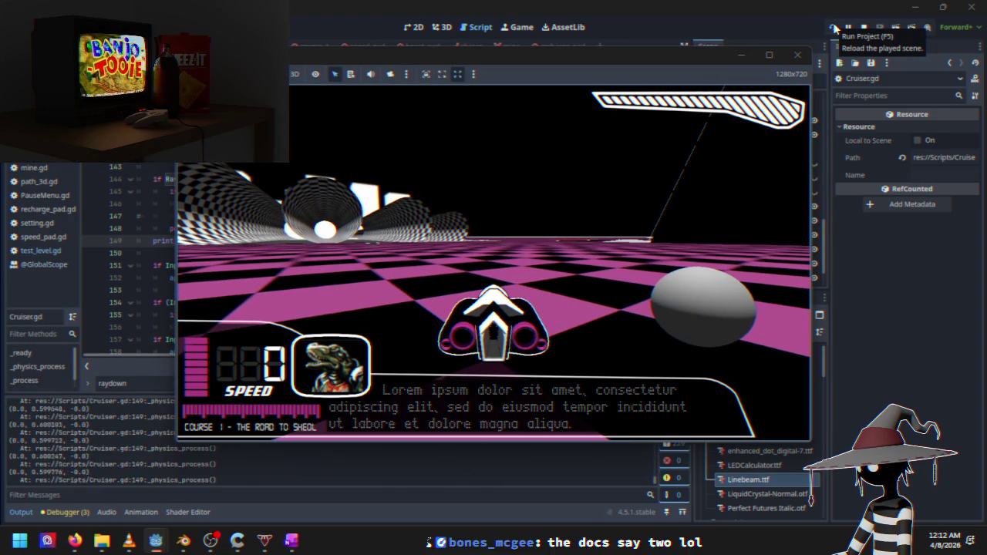
{"action": "key", "text": "Left"}
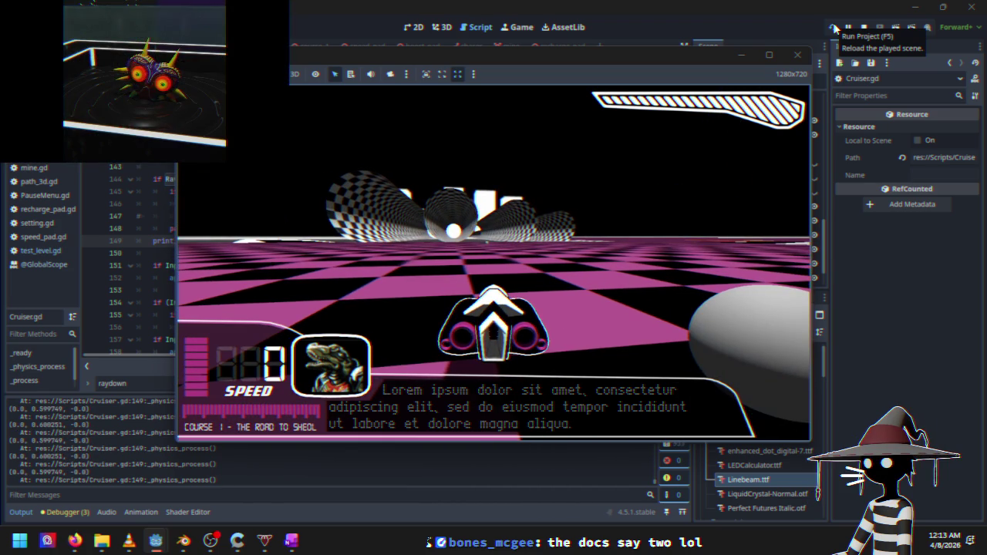
{"action": "key", "text": "w"}
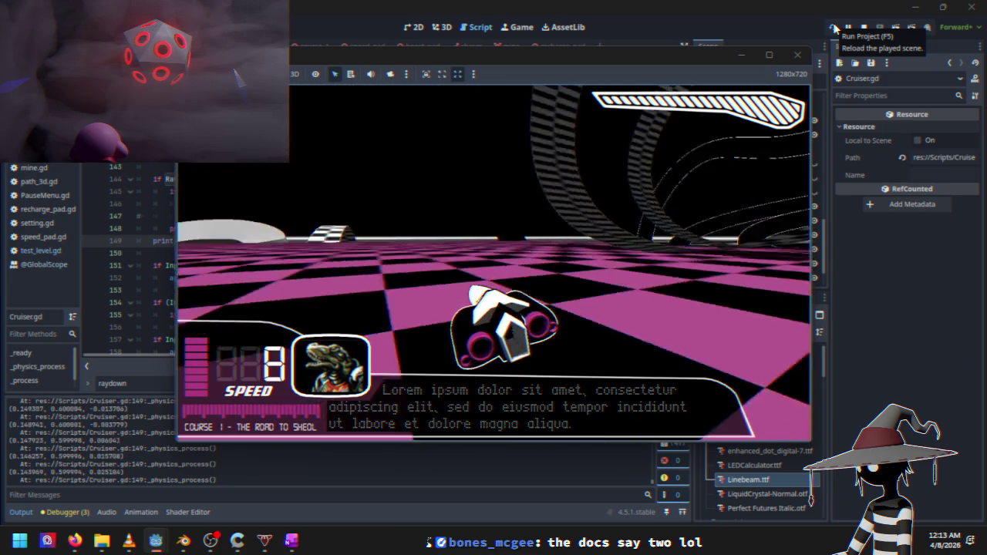
{"action": "key", "text": "w"}
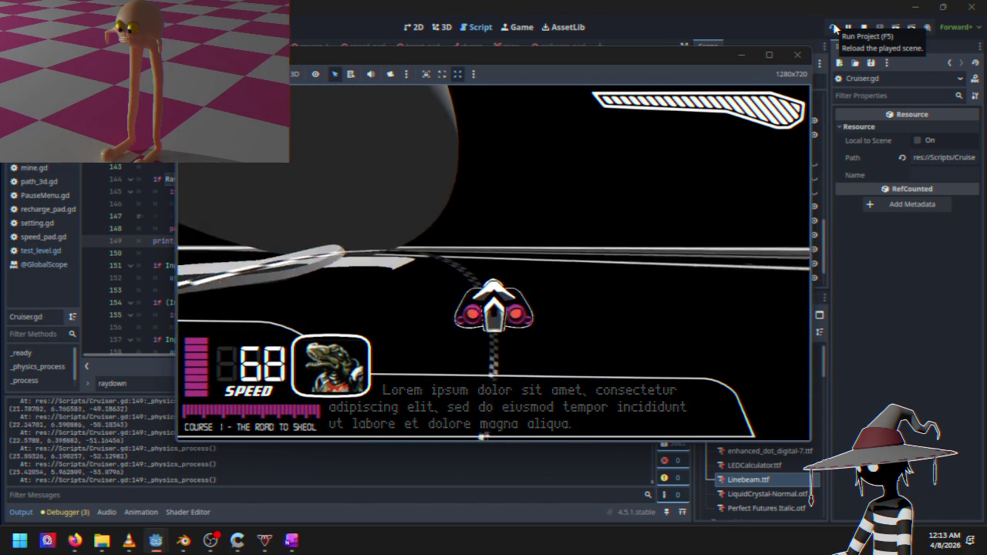
{"action": "key", "text": "Escape"}
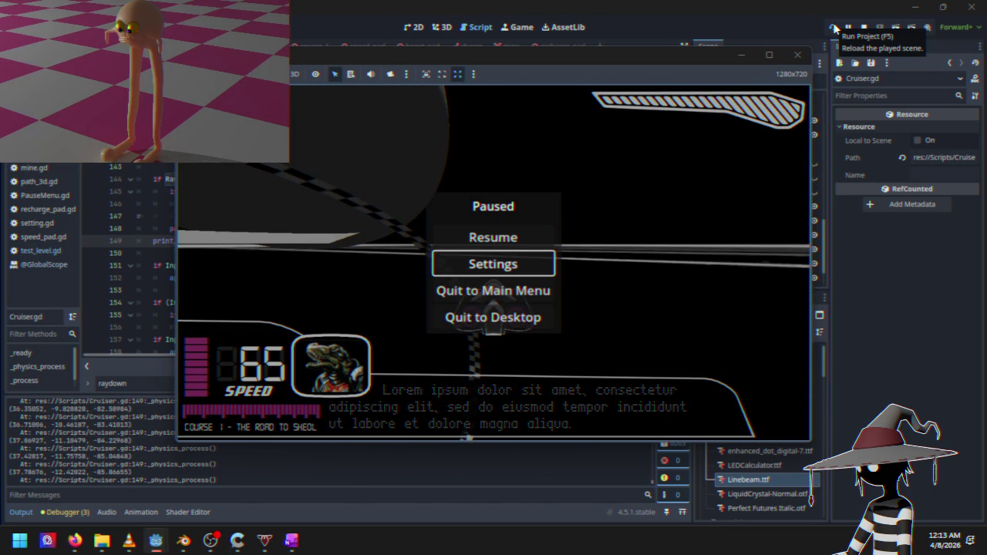
{"action": "key", "text": "Down"}
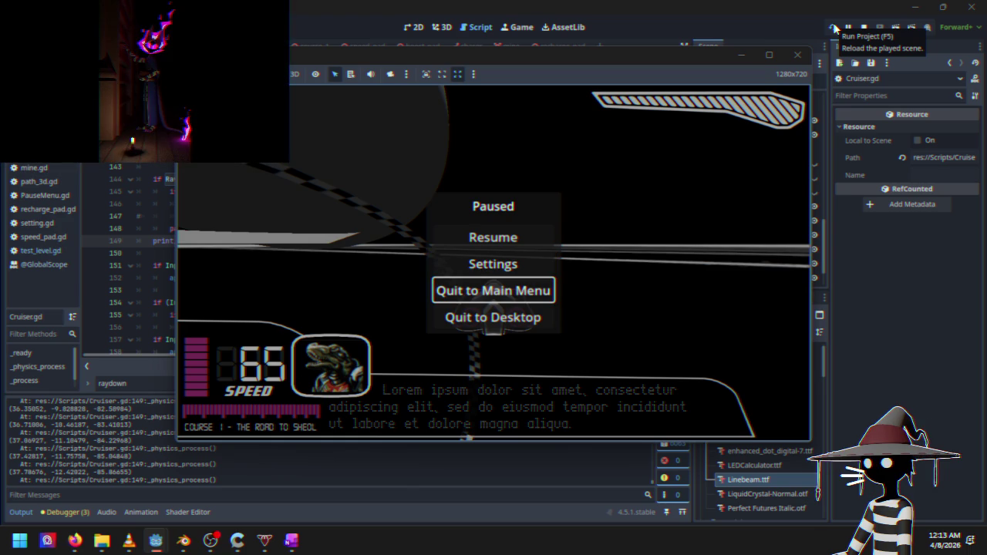
Restart the run, drive along the grey track, then stop with F8 and return to the hover checks
{"action": "left_click", "coordinate": [834, 29]}
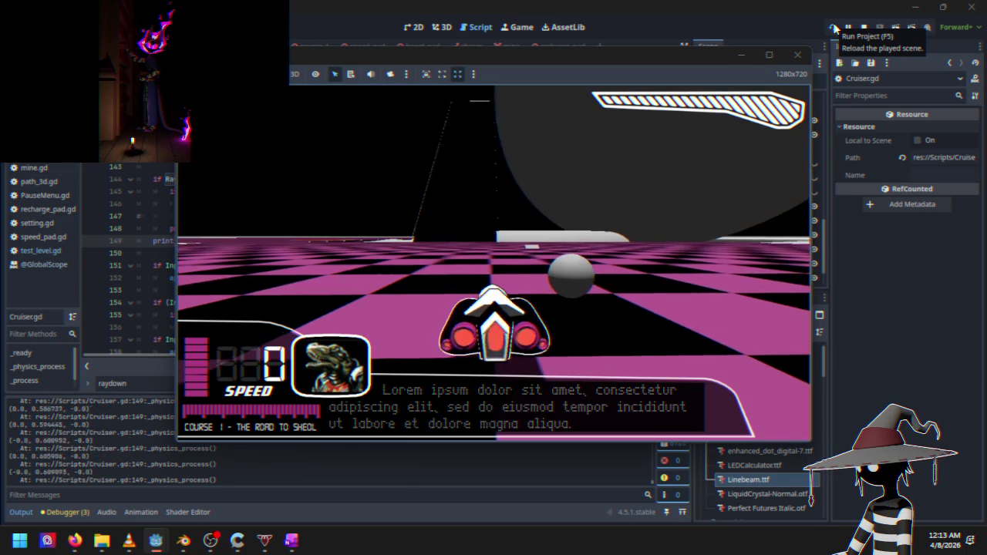
{"action": "key", "text": "w"}
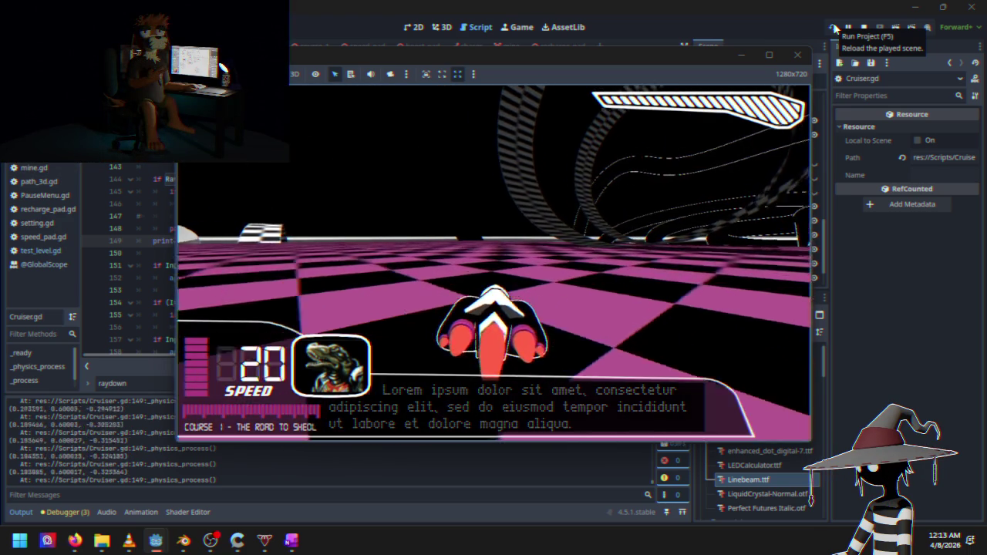
{"action": "key", "text": "d"}
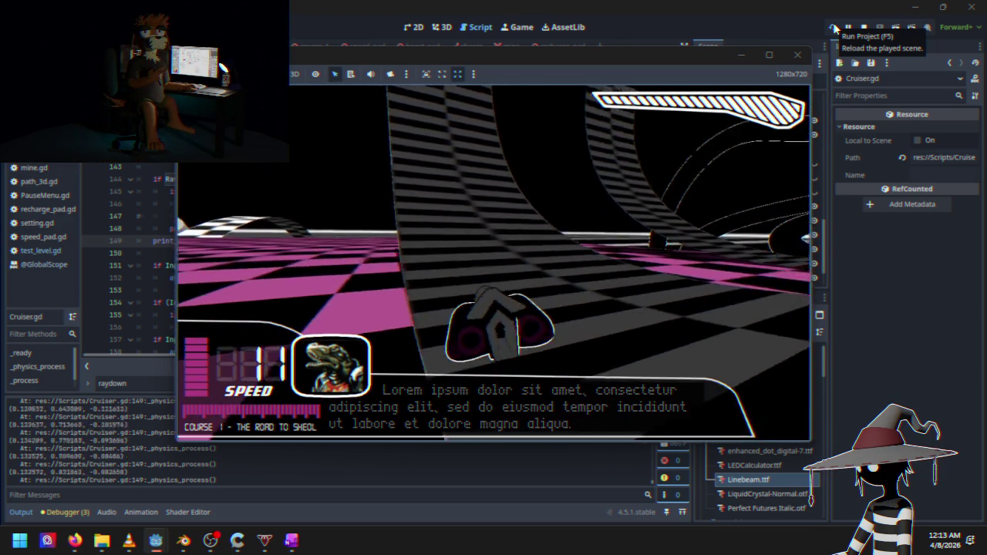
{"action": "key", "text": "w"}
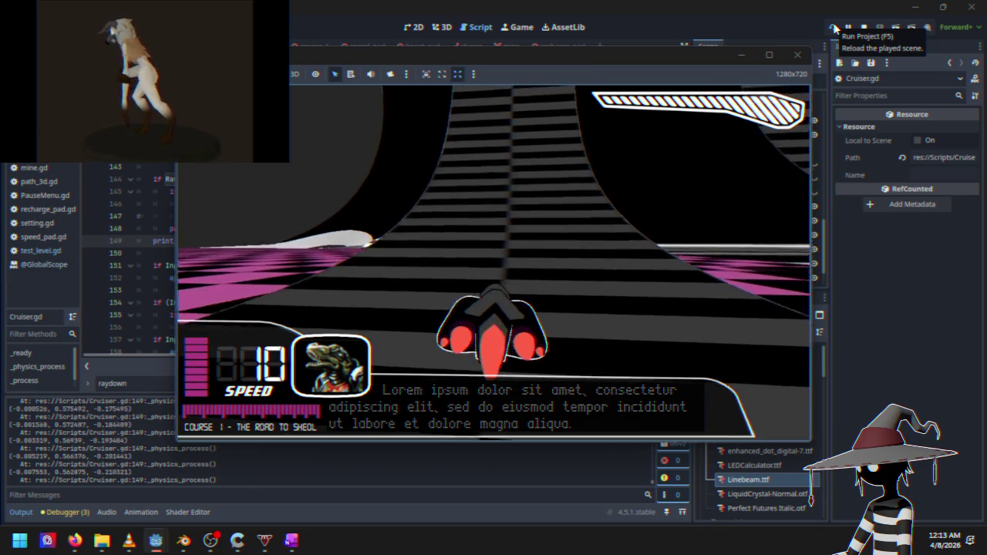
{"action": "key", "text": "w"}
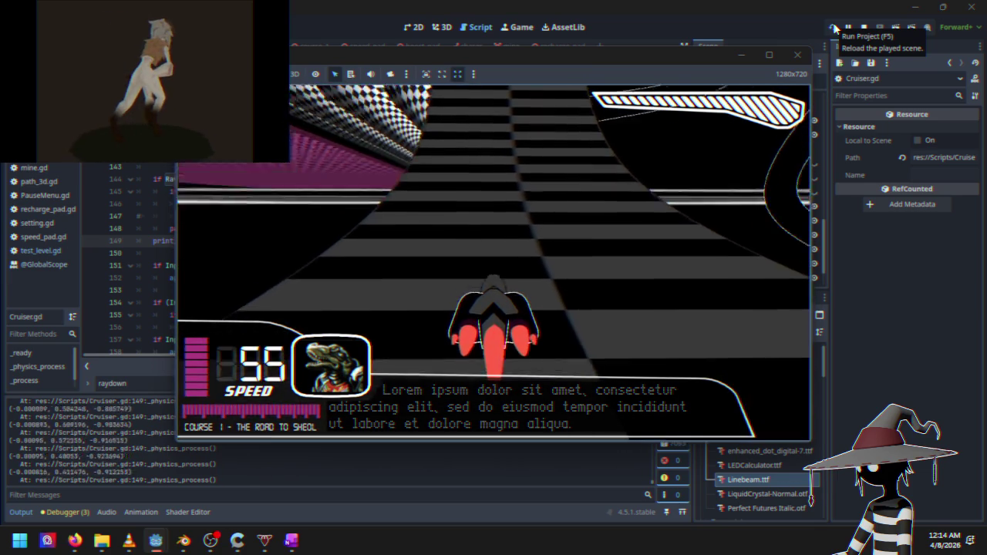
{"action": "key", "text": "Escape"}
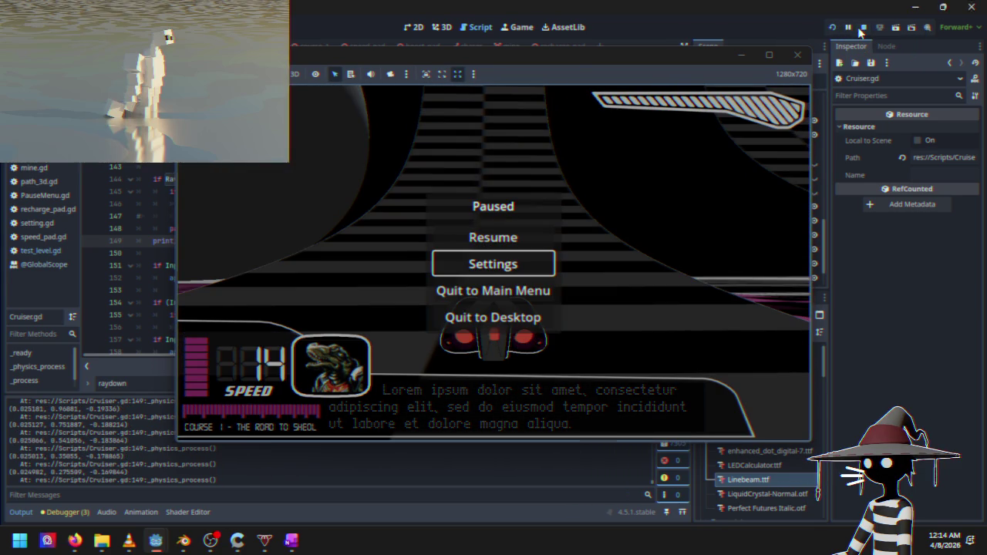
{"action": "key", "text": "F8"}
{"action": "scroll", "coordinate": [249, 231], "scroll_direction": "up", "scroll_amount": 5}
{"action": "left_click", "coordinate": [300, 193]}
{"action": "scroll", "coordinate": [273, 229], "scroll_direction": "up", "scroll_amount": 4}
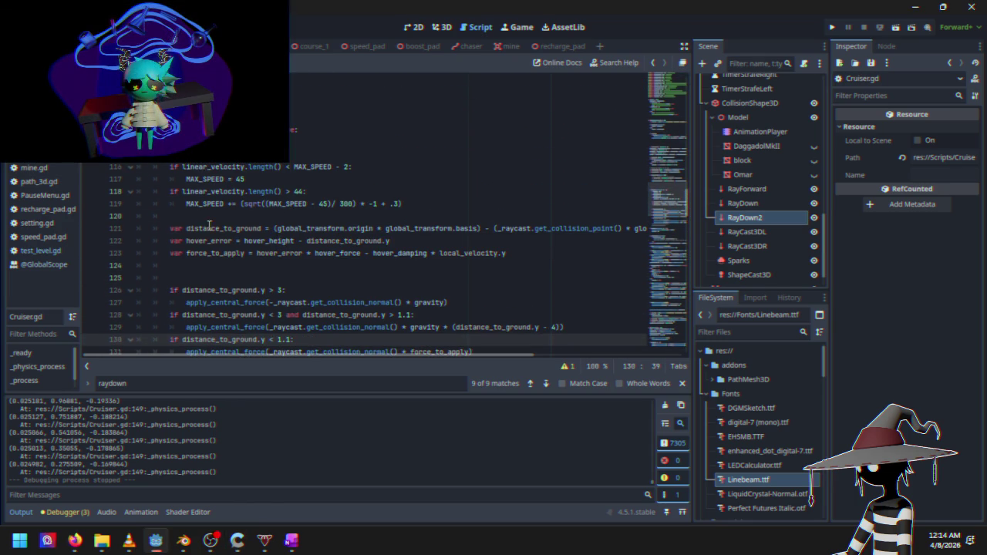
{"action": "left_click", "coordinate": [213, 228]}
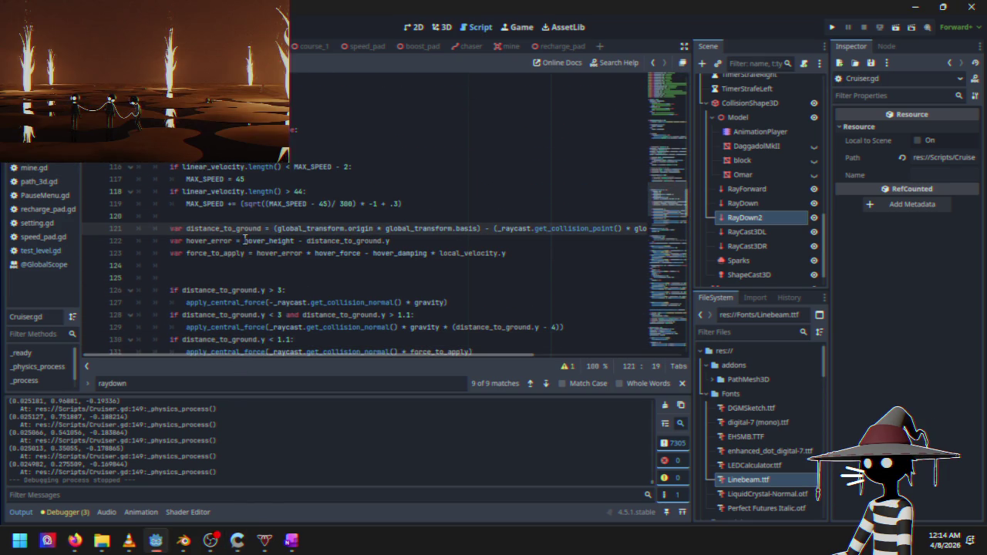
{"action": "scroll", "coordinate": [281, 287], "scroll_direction": "down", "scroll_amount": 10}
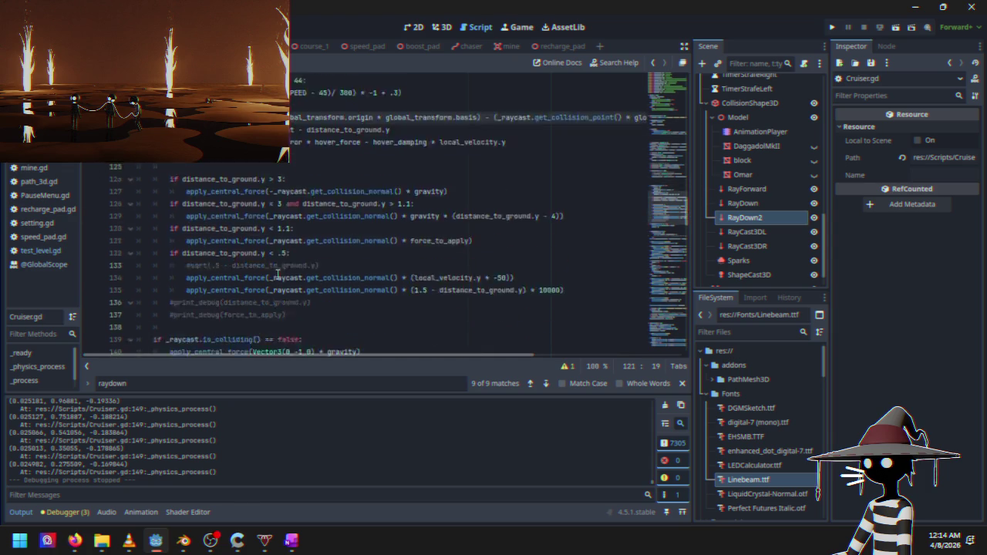
{"action": "scroll", "coordinate": [285, 203], "scroll_direction": "up", "scroll_amount": 2}
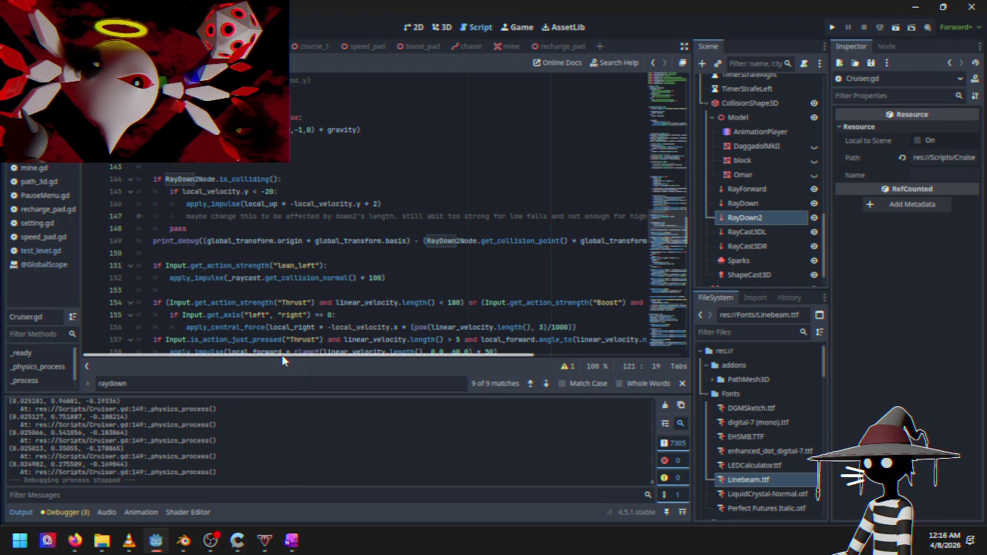
Check the pass line 148, consult Firefox, and come back to the Godot editor
{"action": "mouse_move", "coordinate": [289, 352]}
{"action": "left_mouse_down"}
{"action": "mouse_move", "coordinate": [345, 352]}
{"action": "mouse_move", "coordinate": [270, 361]}
{"action": "left_mouse_up"}
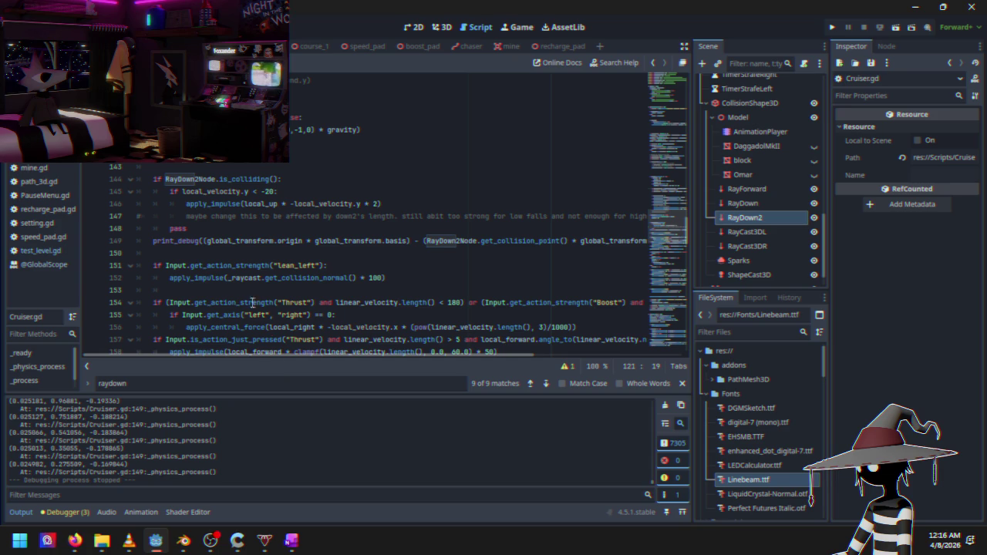
{"action": "left_click", "coordinate": [215, 230]}
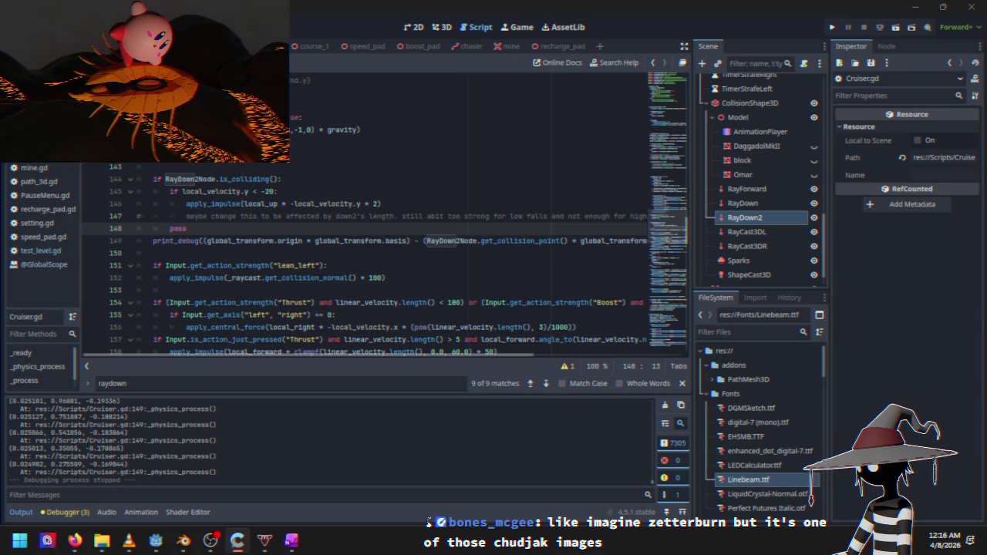
{"action": "key", "text": "alt+Tab"}
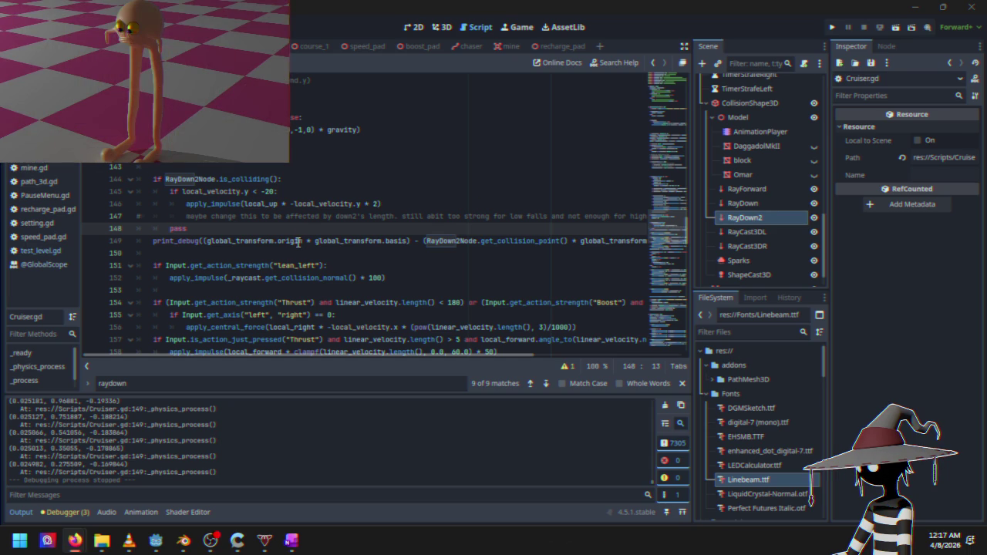
{"action": "left_click", "coordinate": [303, 229]}
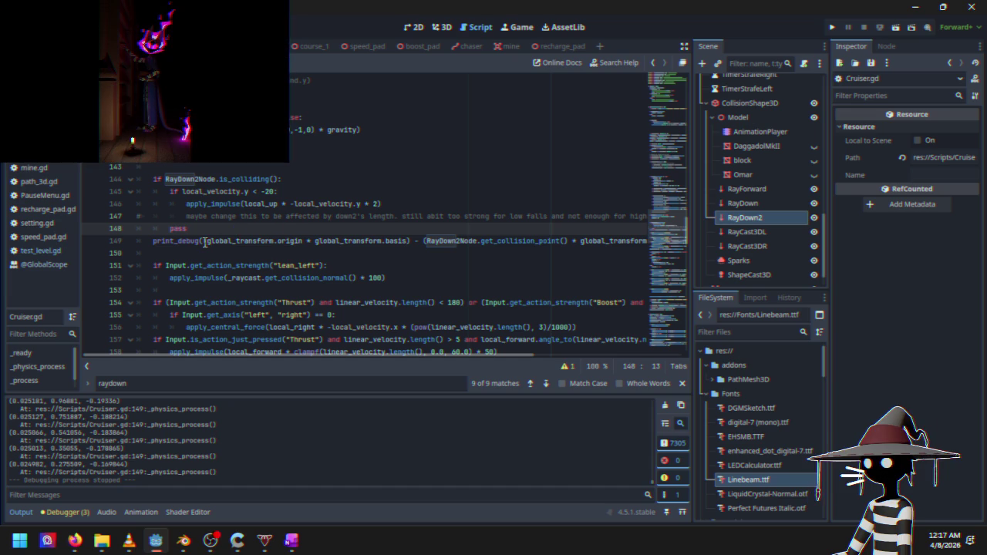
Replace print_debug on line 149 with 'frontRayLength =' before the offset expression
{"action": "left_click", "coordinate": [204, 241]}
{"action": "key", "text": "BackSpace"}
{"action": "key", "text": "BackSpace"}
{"action": "key", "text": "BackSpace"}
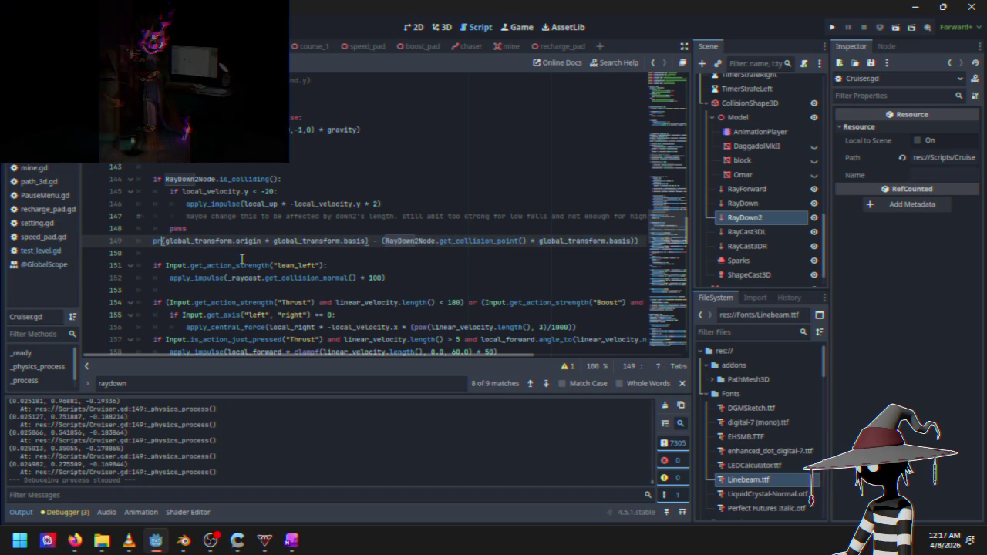
{"action": "key", "text": "BackSpace"}
{"action": "key", "text": "BackSpace"}
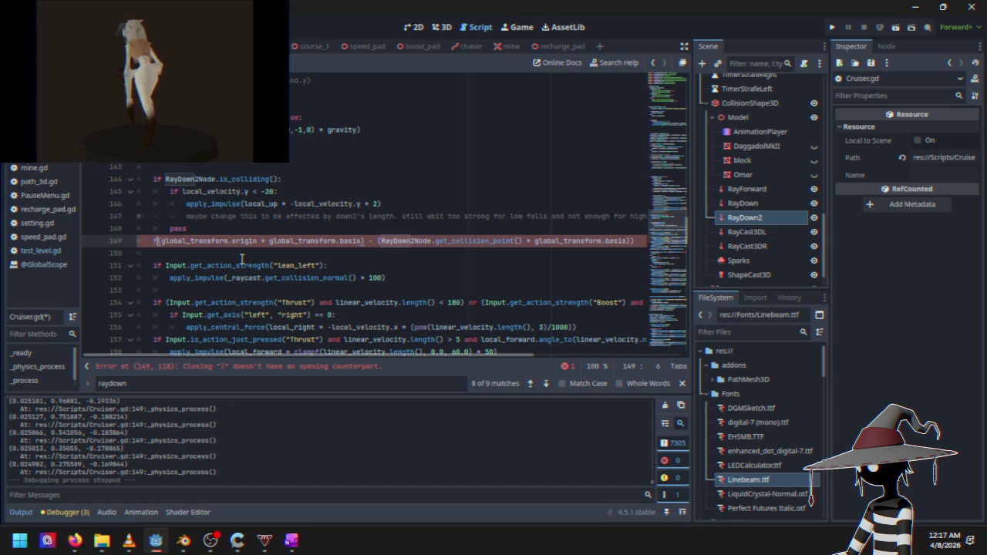
{"action": "type", "text": "front ray "}
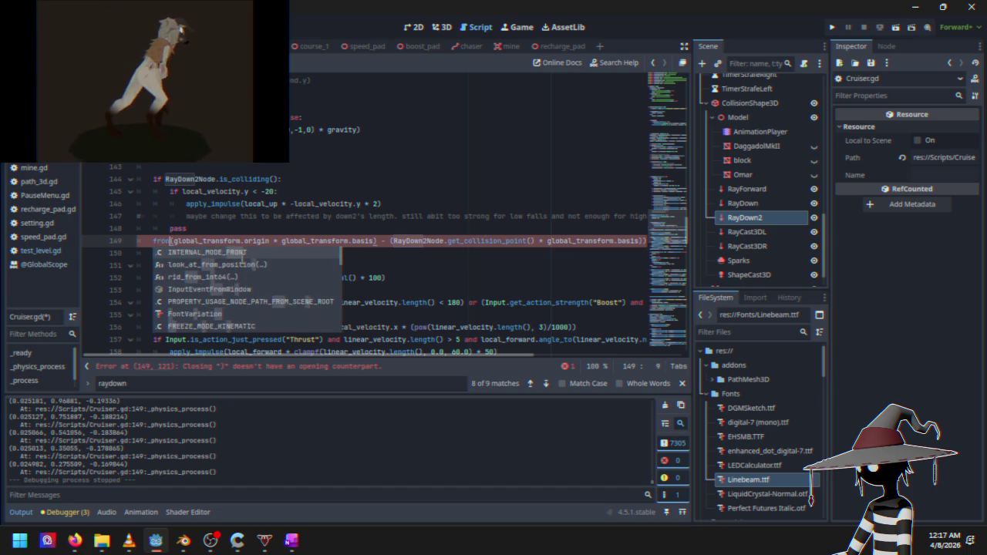
{"action": "type", "text": "length"}
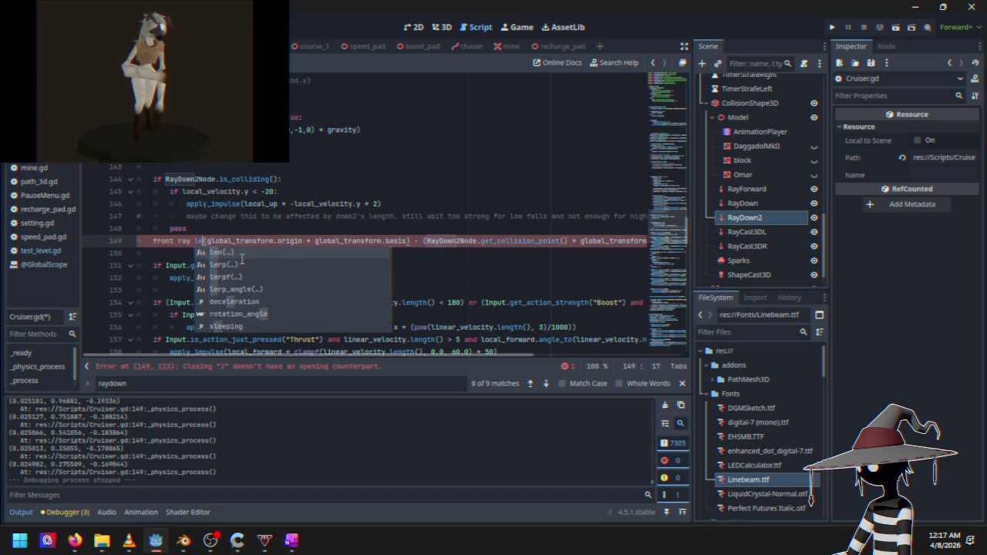
{"action": "key", "text": "BackSpace"}
{"action": "key", "text": "BackSpace"}
{"action": "key", "text": "BackSpace"}
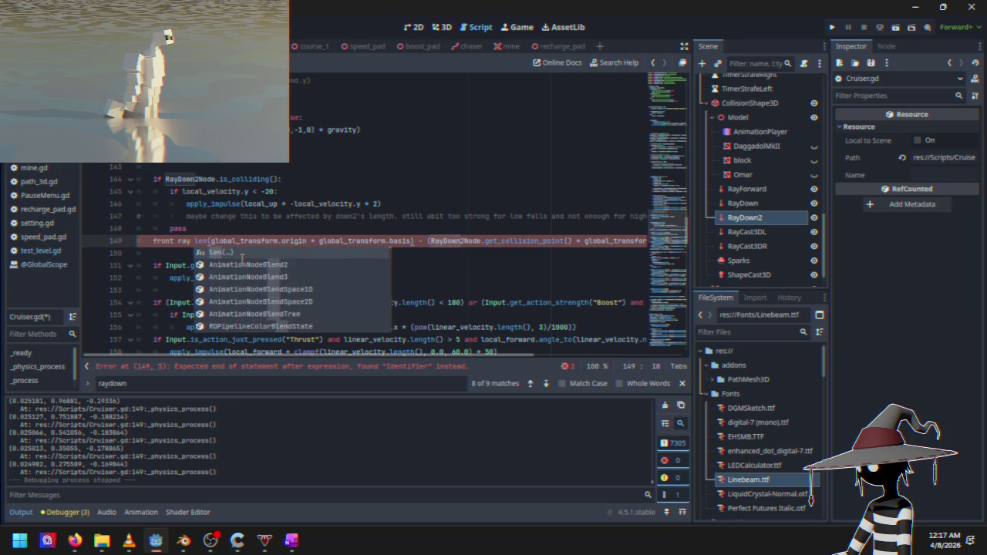
{"action": "type", "text": "Ray le"}
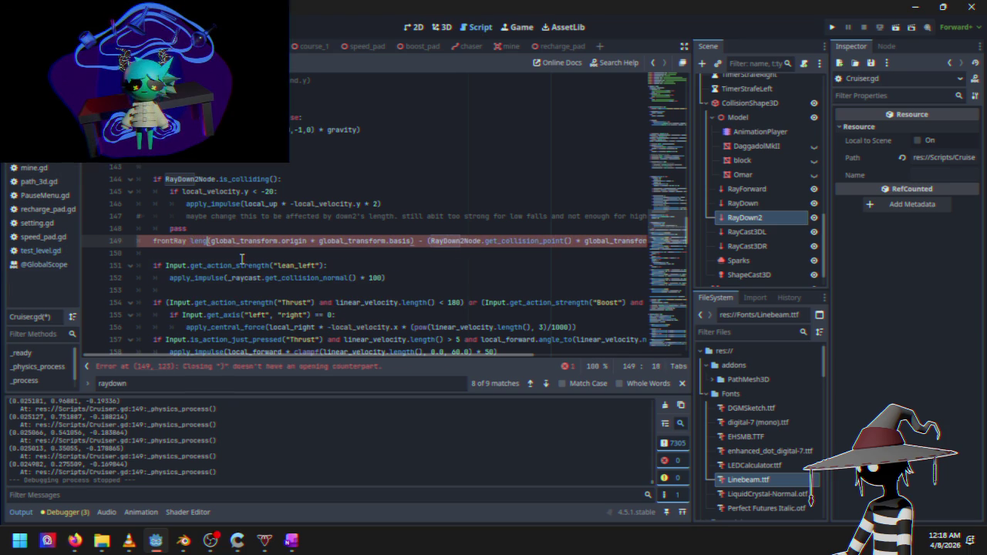
{"action": "type", "text": "n"}
{"action": "key", "text": "BackSpace"}
{"action": "key", "text": "BackSpace"}
{"action": "key", "text": "BackSpace"}
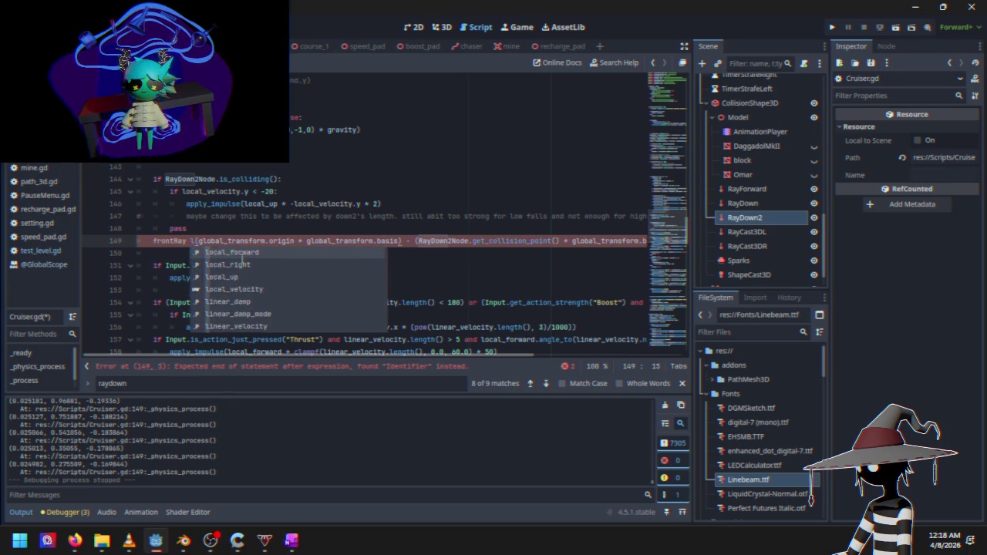
{"action": "type", "text": "L"}
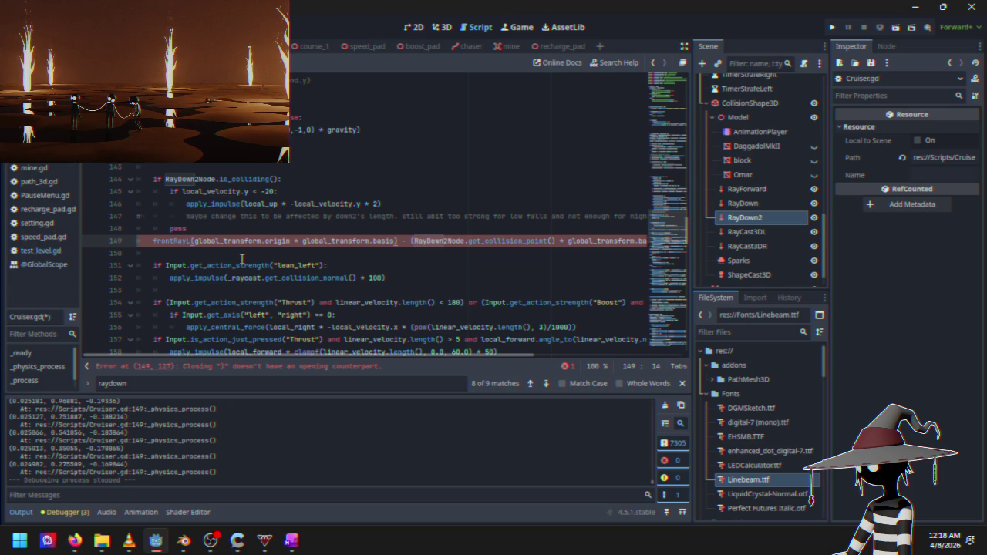
{"action": "type", "text": "ength ="}
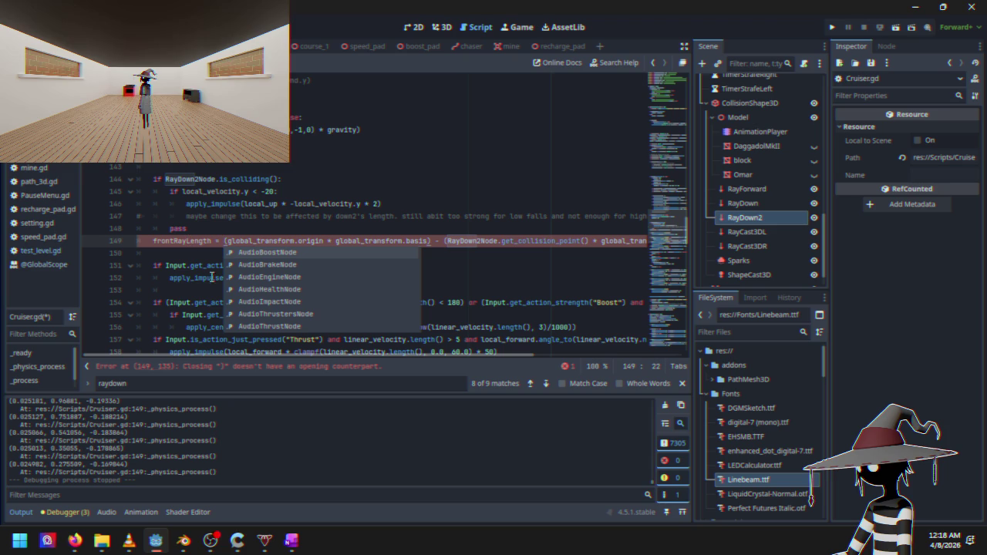
Prefix line 149 with var and delete the stray closing bracket at its end
{"action": "left_click", "coordinate": [153, 240]}
{"action": "type", "text": "var"}
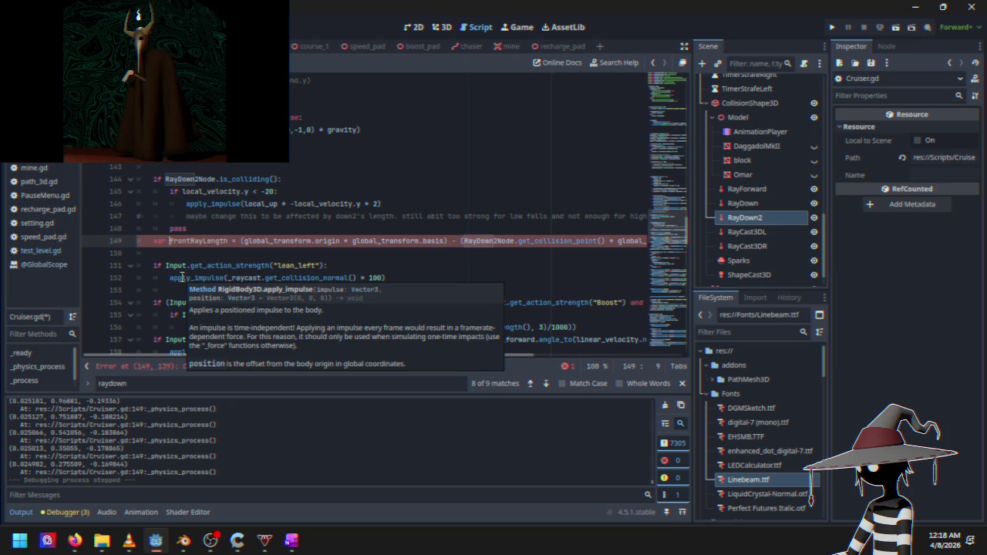
{"action": "left_click_drag", "start_coordinate": [226, 354], "coordinate": [386, 355]}
{"action": "left_click", "coordinate": [535, 241]}
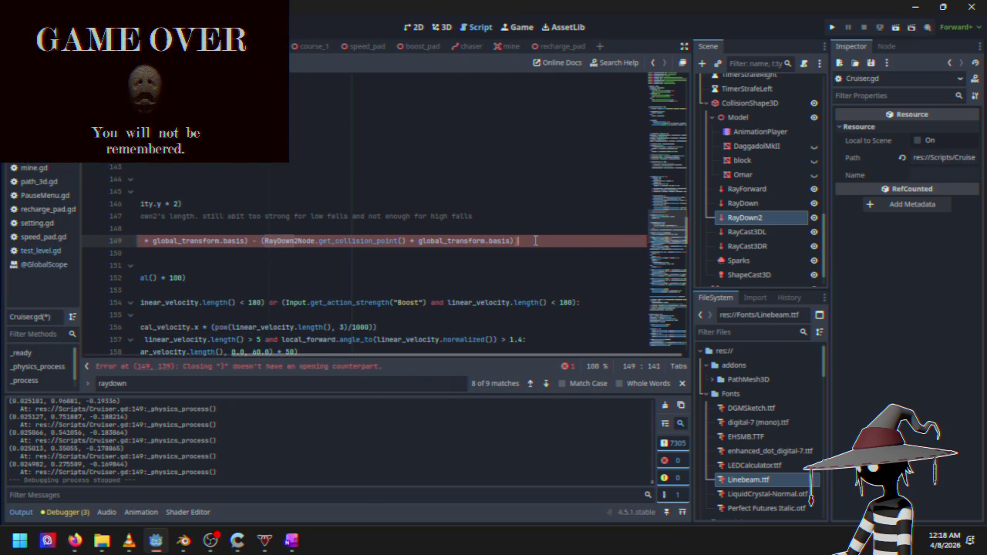
{"action": "key", "text": "BackSpace"}
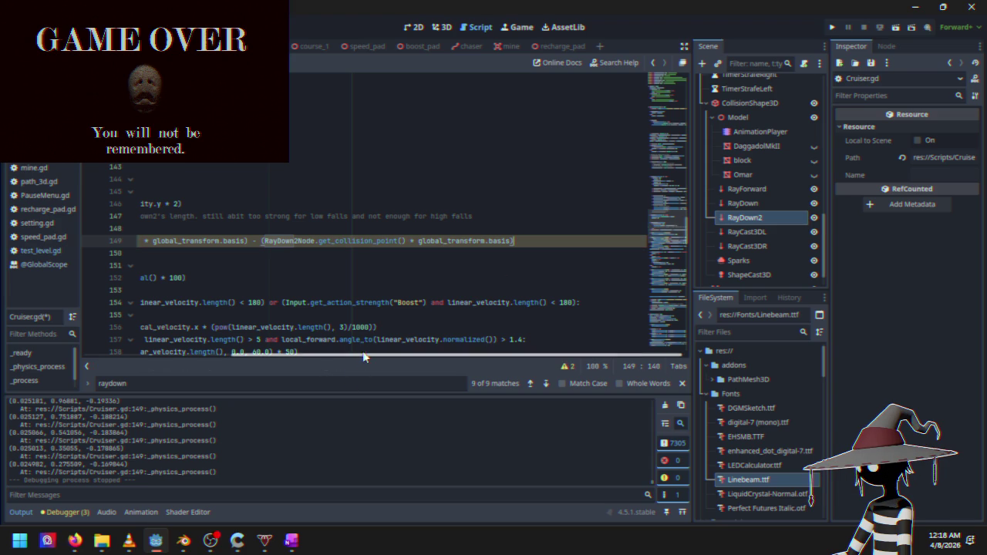
Add a blank line after pass and open a new line below the frontRayLength declaration
{"action": "mouse_move", "coordinate": [367, 360]}
{"action": "left_mouse_down"}
{"action": "mouse_move", "coordinate": [177, 351]}
{"action": "mouse_move", "coordinate": [230, 339]}
{"action": "mouse_move", "coordinate": [316, 345]}
{"action": "mouse_move", "coordinate": [205, 340]}
{"action": "left_mouse_up"}
{"action": "left_click", "coordinate": [200, 231]}
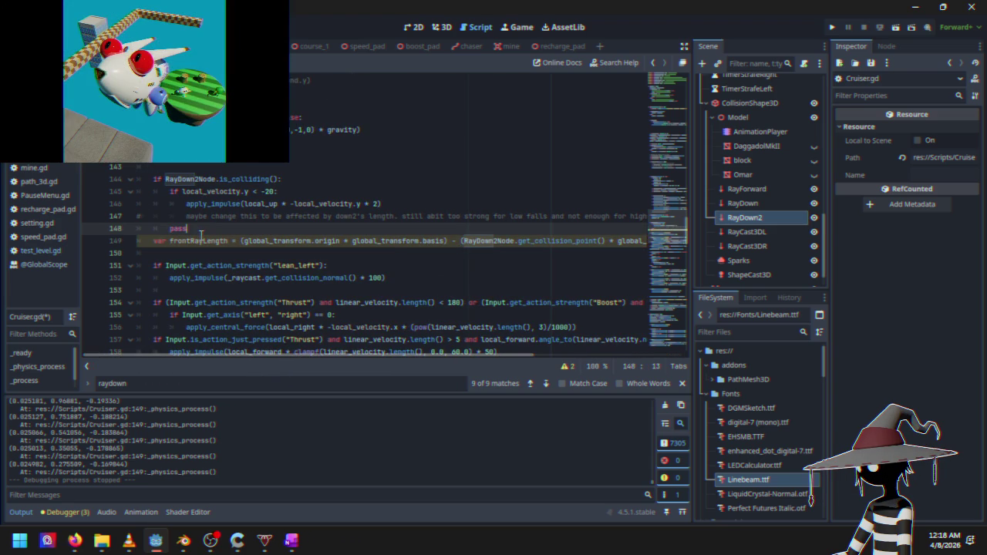
{"action": "key", "text": "Return"}
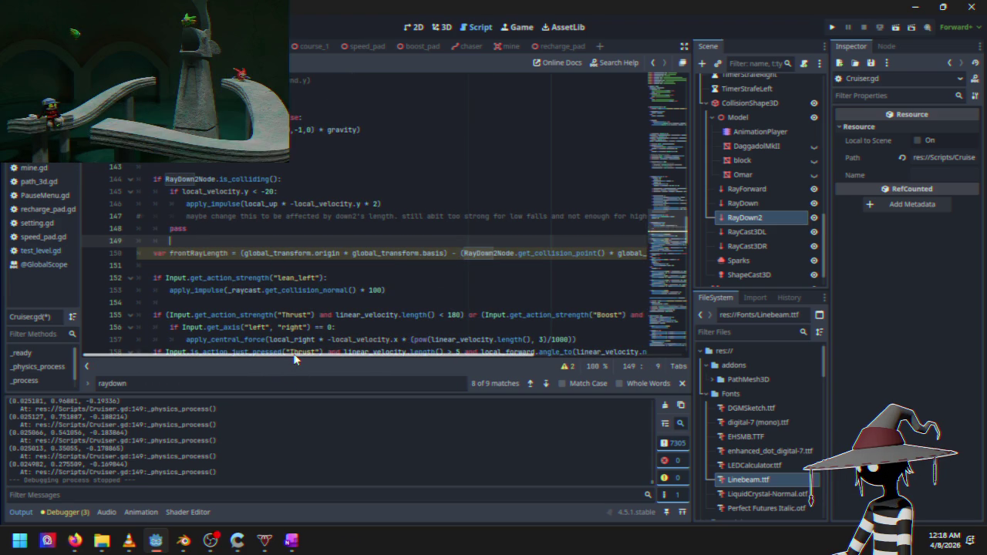
{"action": "left_click_drag", "start_coordinate": [298, 357], "coordinate": [474, 355]}
{"action": "left_click", "coordinate": [524, 252]}
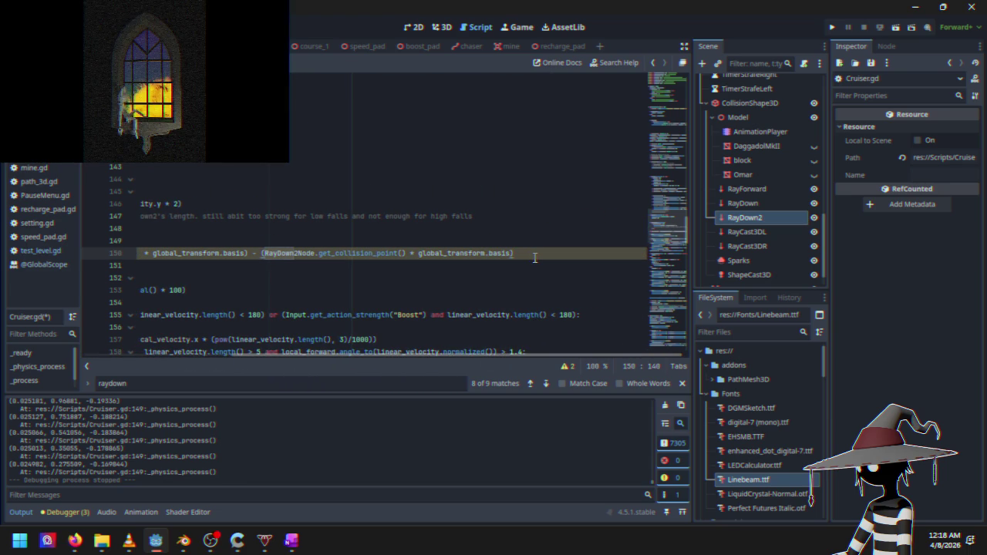
{"action": "key", "text": "Return"}
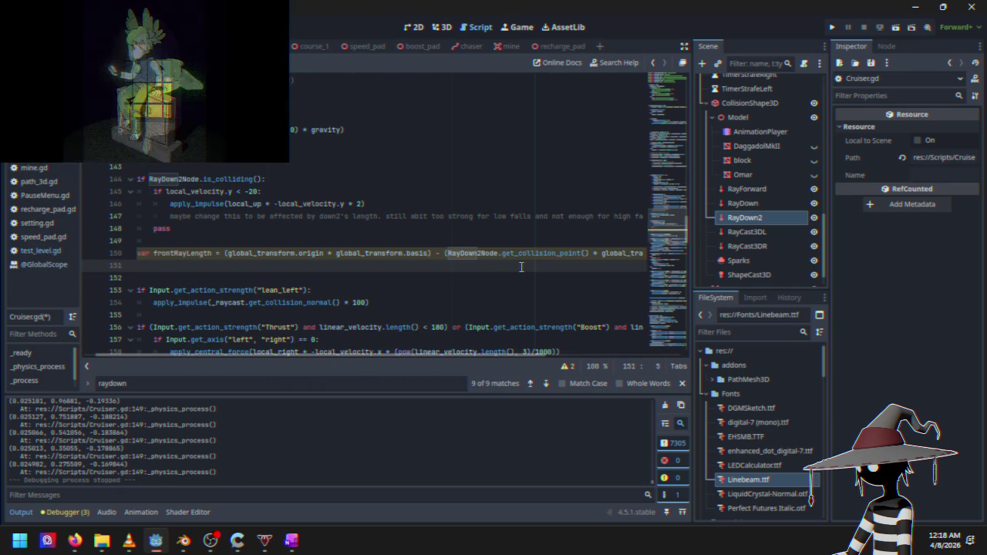
Write 'if frontRayLength.y < .5:' on line 151 with pass as its body
{"action": "type", "text": "if "}
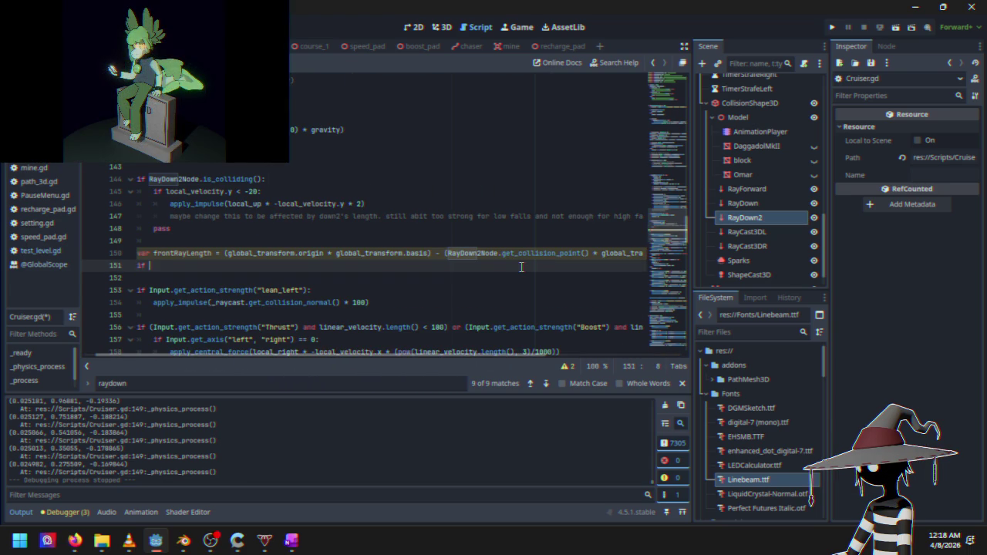
{"action": "type", "text": "front"}
{"action": "key", "text": "Return"}
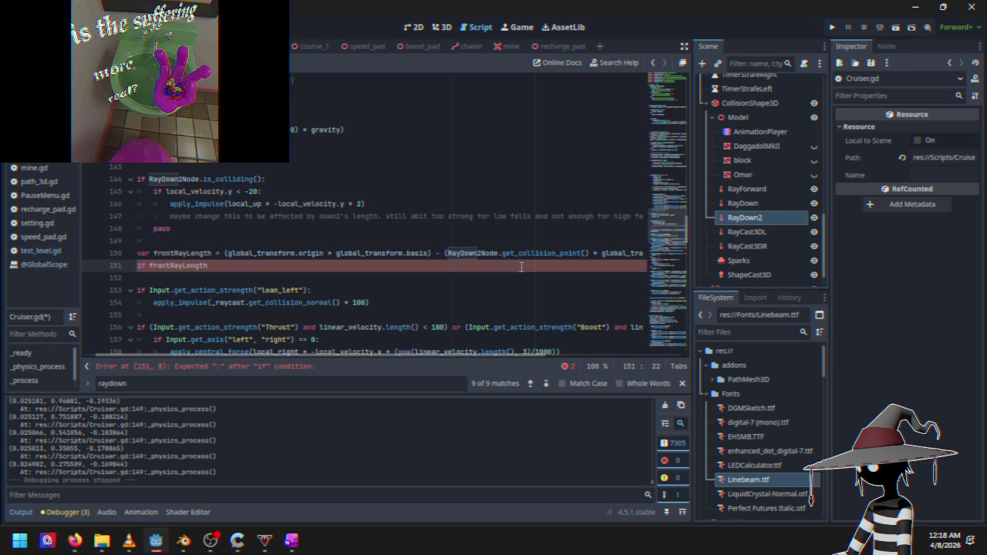
{"action": "type", "text": ".y "}
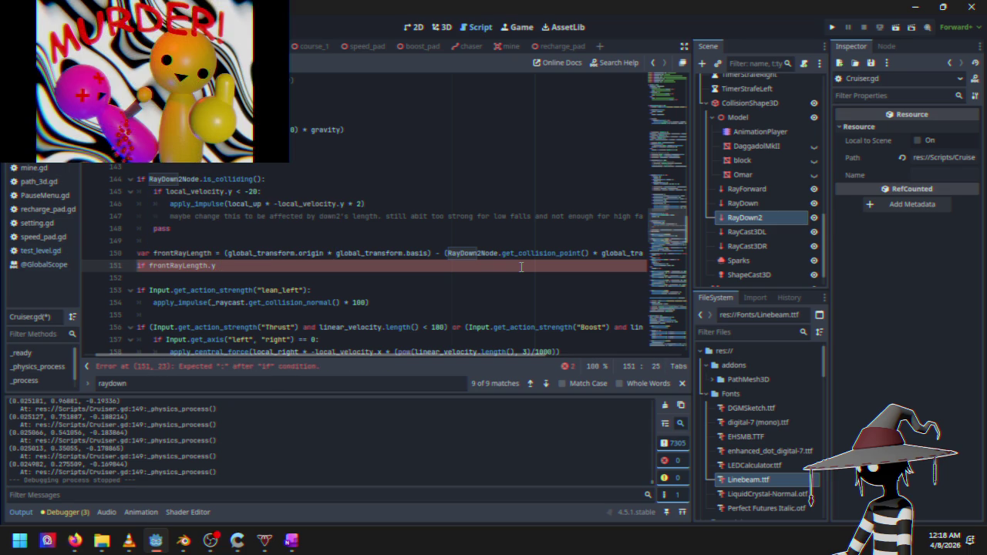
{"action": "type", "text": "< ."}
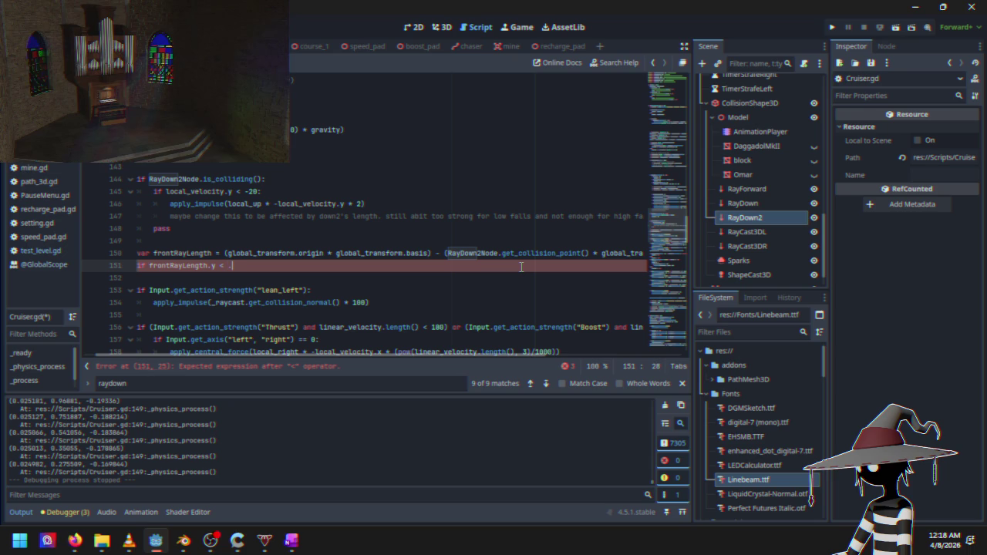
{"action": "type", "text": "5:"}
{"action": "key", "text": "Return"}
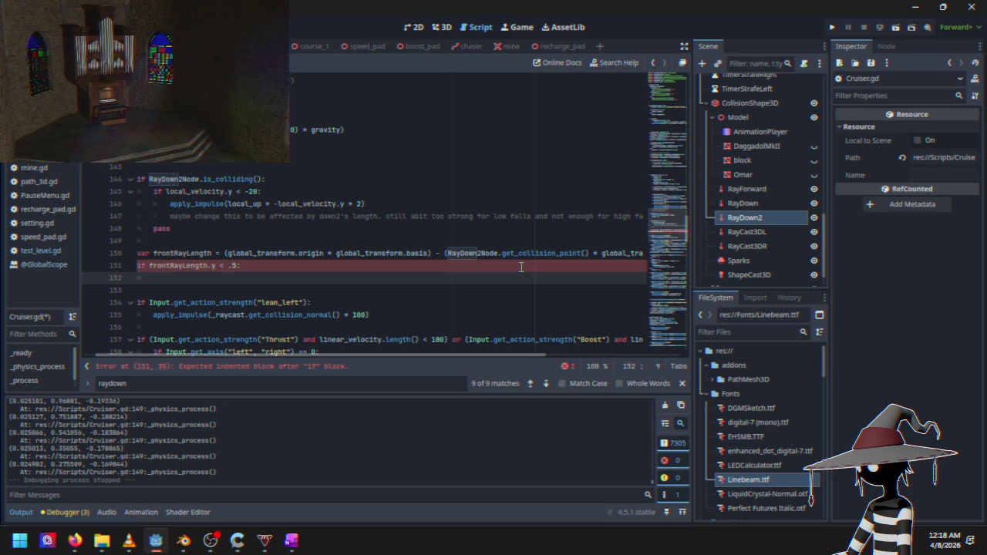
{"action": "type", "text": "pass"}
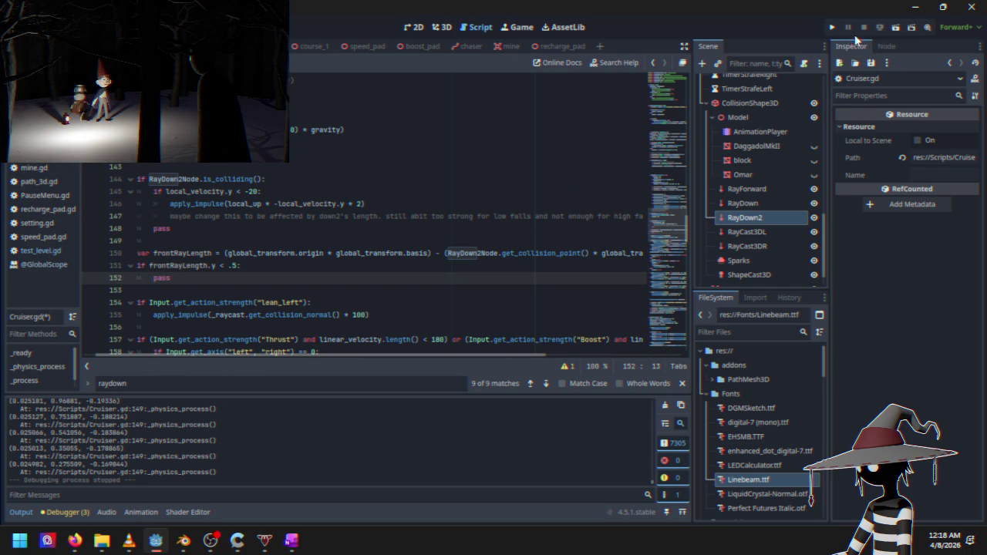
Run the game, start Course 1, drive the craft along the curving track, then stop the run
{"action": "left_click", "coordinate": [832, 27]}
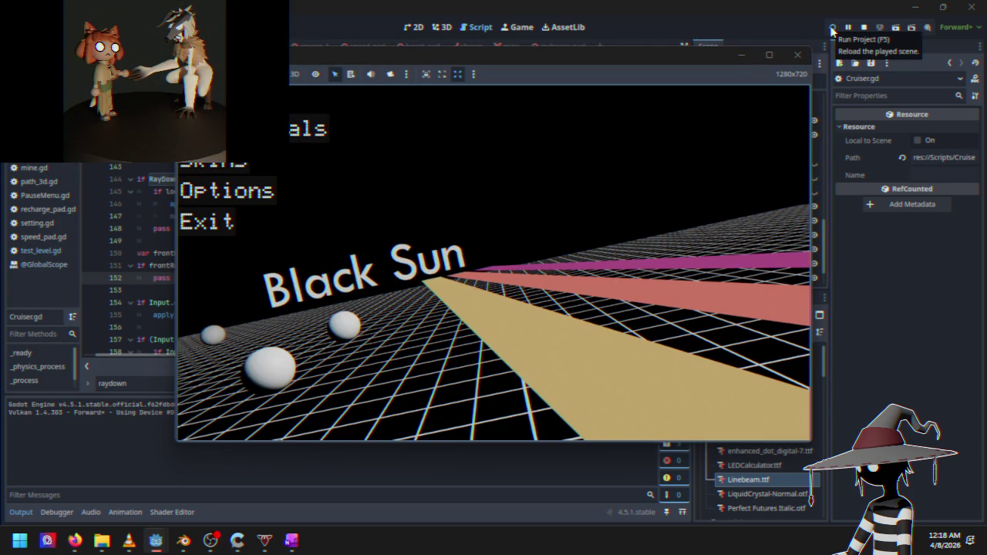
{"action": "key", "text": "Down"}
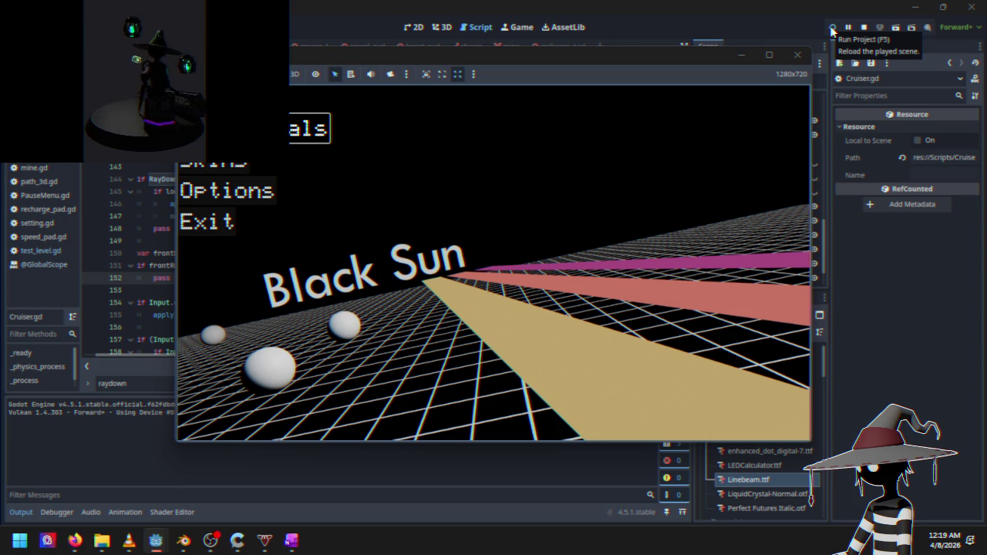
{"action": "key", "text": "Return"}
{"action": "key", "text": "Up"}
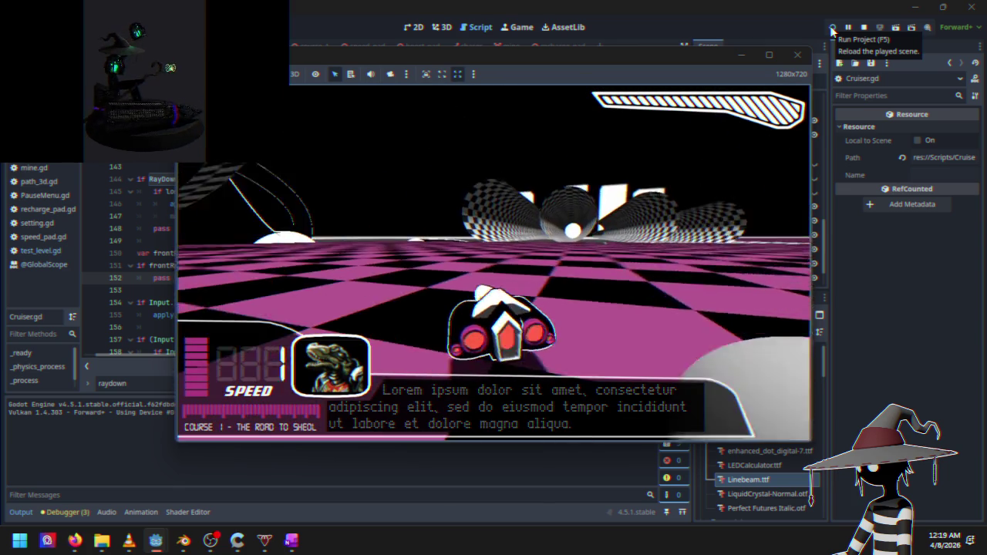
{"action": "key", "text": "Up"}
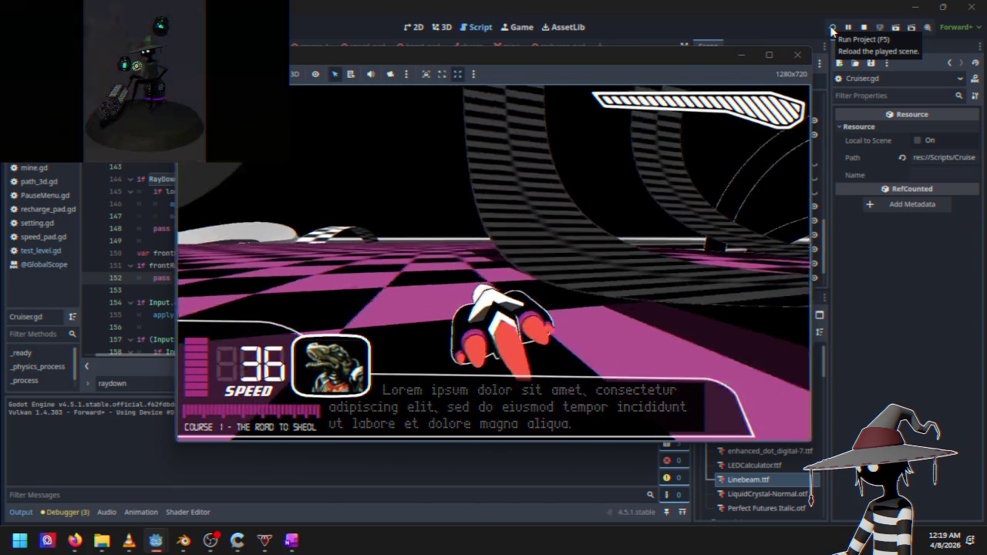
{"action": "key", "text": "Up"}
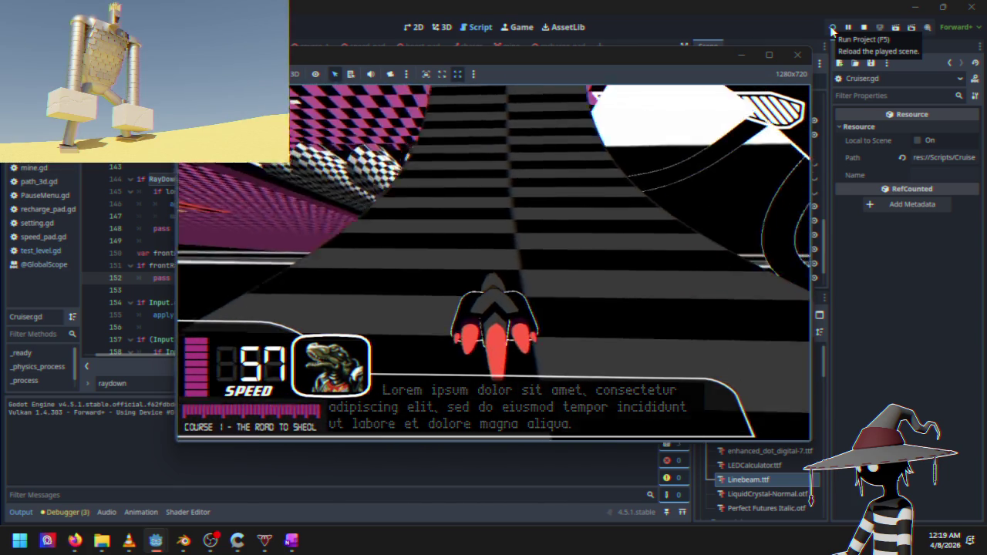
{"action": "key", "text": "Up"}
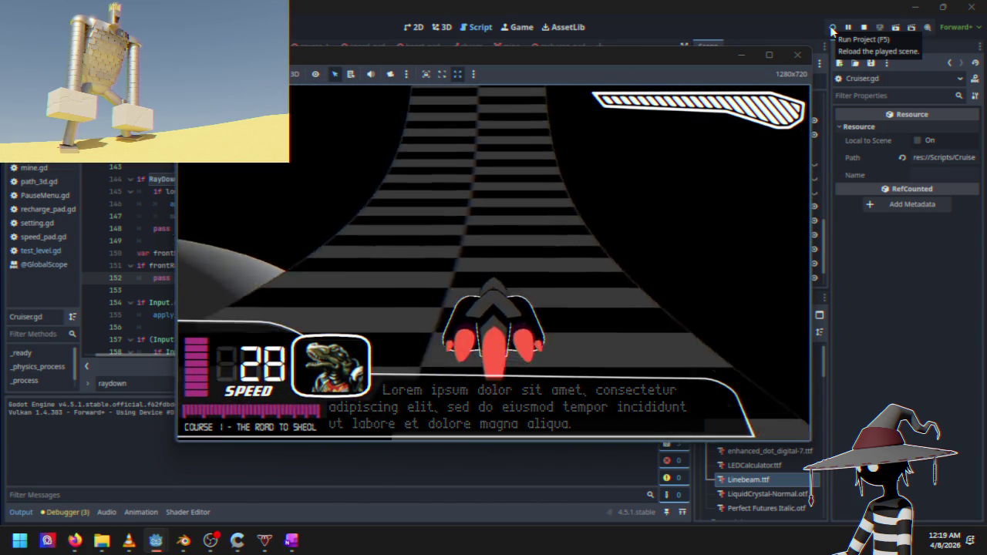
{"action": "key", "text": "Up"}
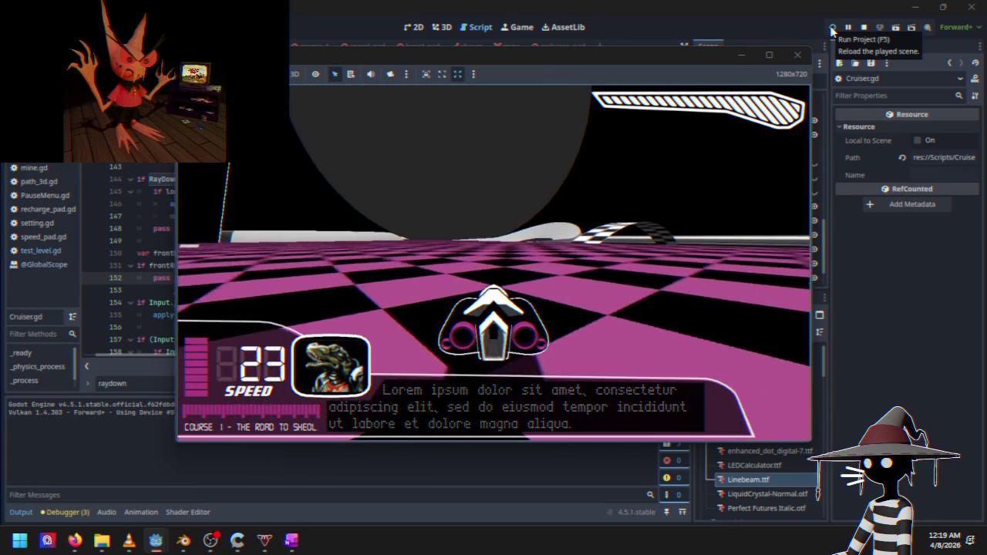
{"action": "left_click", "coordinate": [864, 27]}
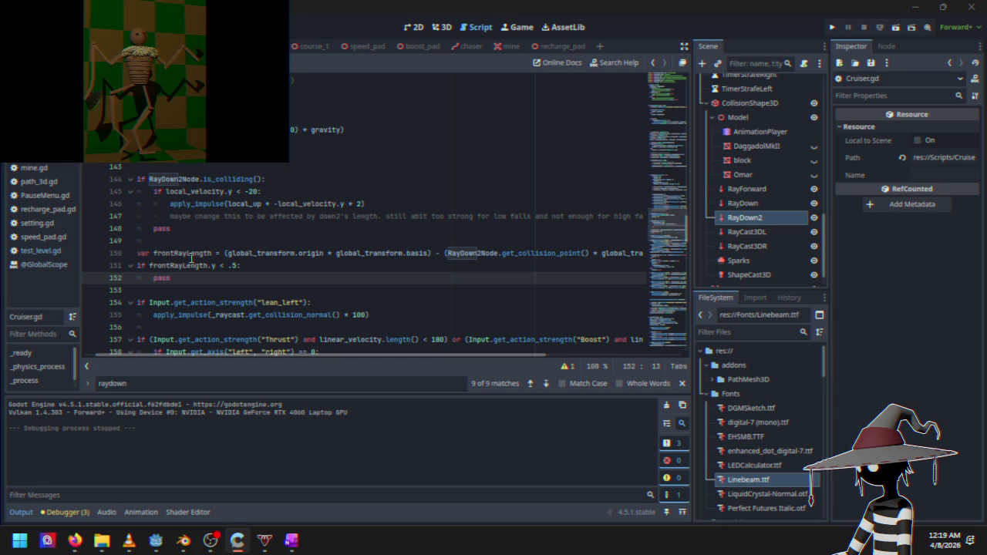
Return to the editor and add an empty apply_force() call inside the frontRayLength.y < .5 check
{"action": "left_click", "coordinate": [207, 278]}
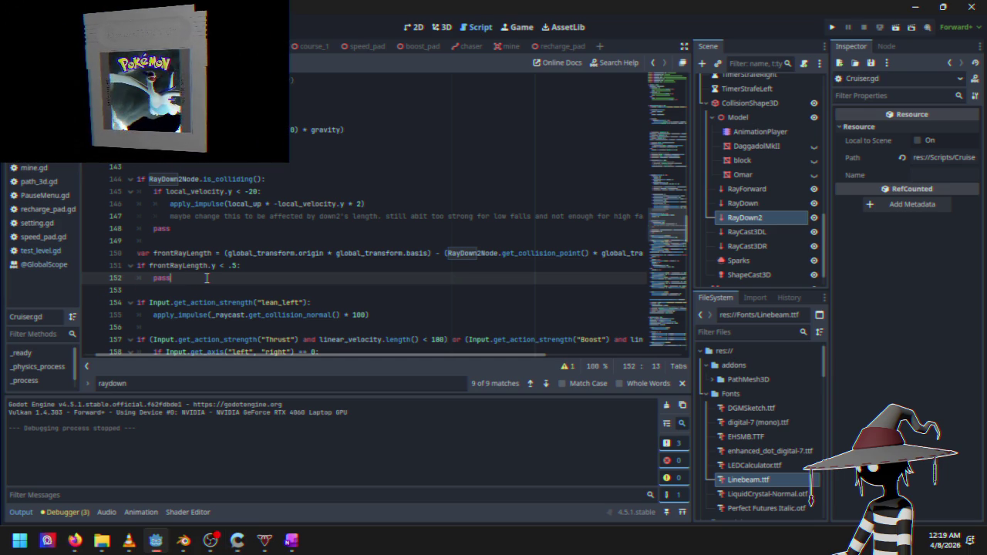
{"action": "left_click", "coordinate": [273, 265]}
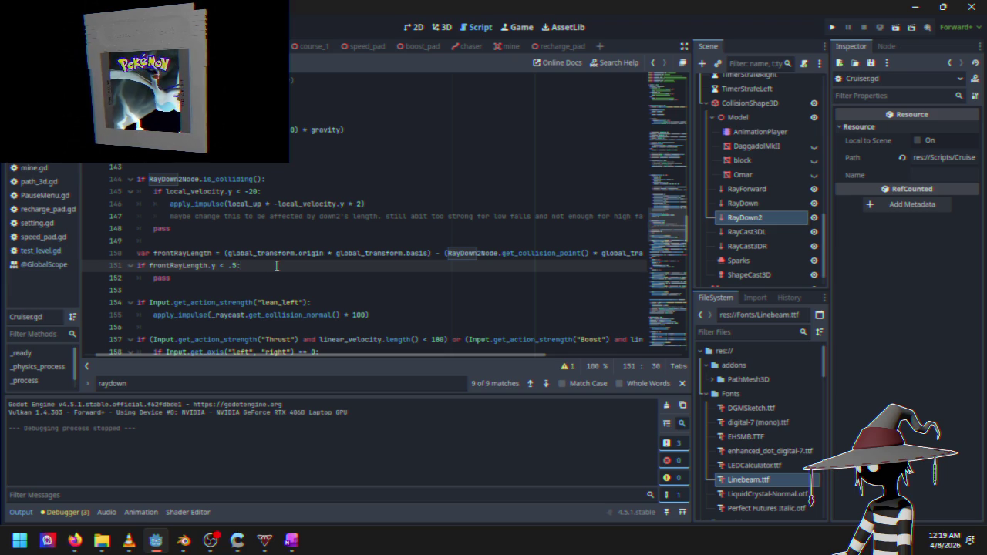
{"action": "key", "text": "Return"}
{"action": "type", "text": "apply"}
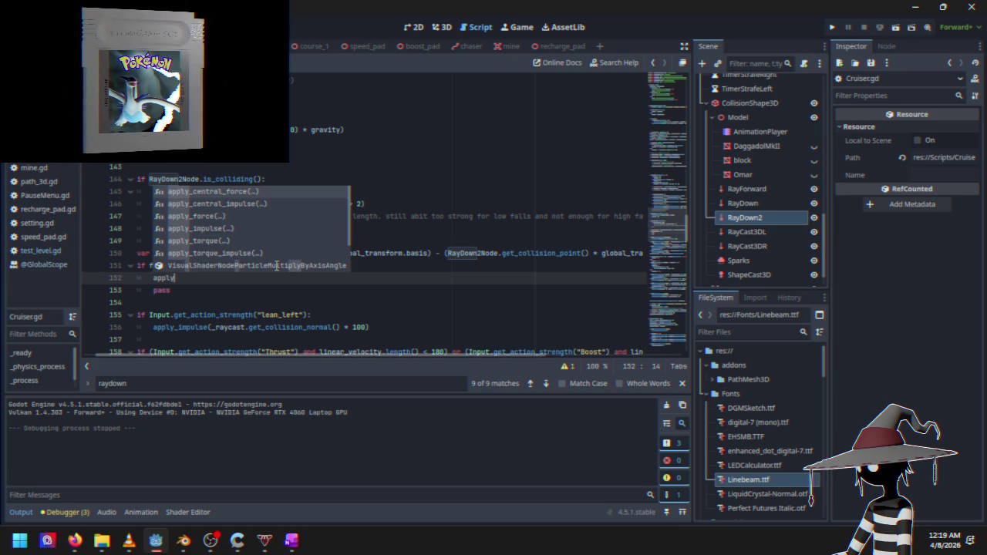
{"action": "key", "text": "Down"}
{"action": "key", "text": "Down"}
{"action": "key", "text": "Return"}
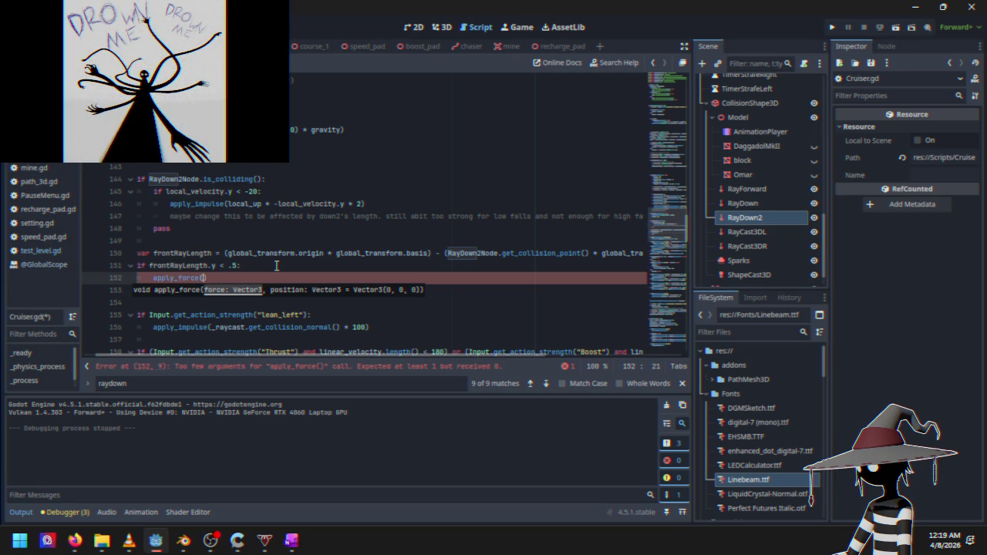
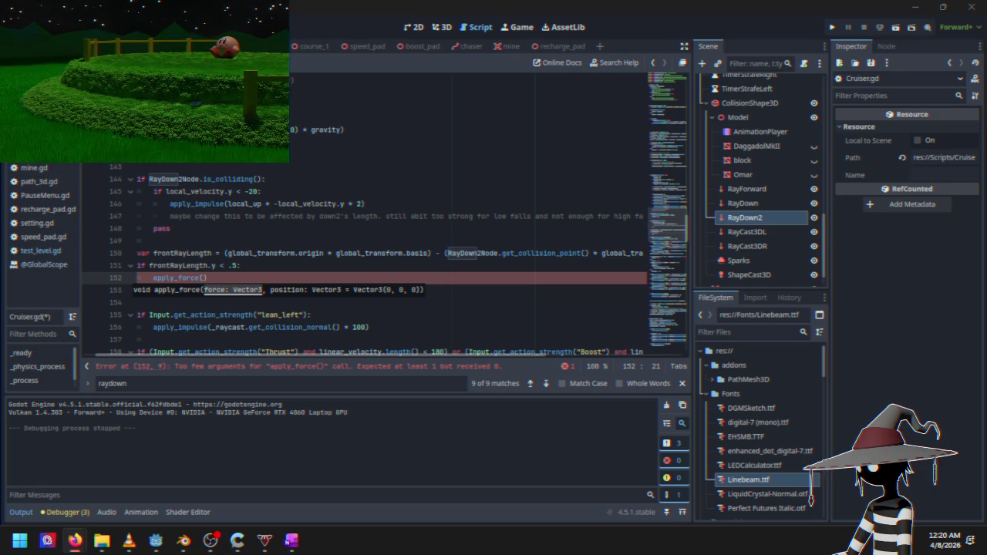
Complete line 152 as apply_force(1 - frontRayLength.y * local_up), using autocomplete for local_up
{"action": "key", "text": "Escape"}
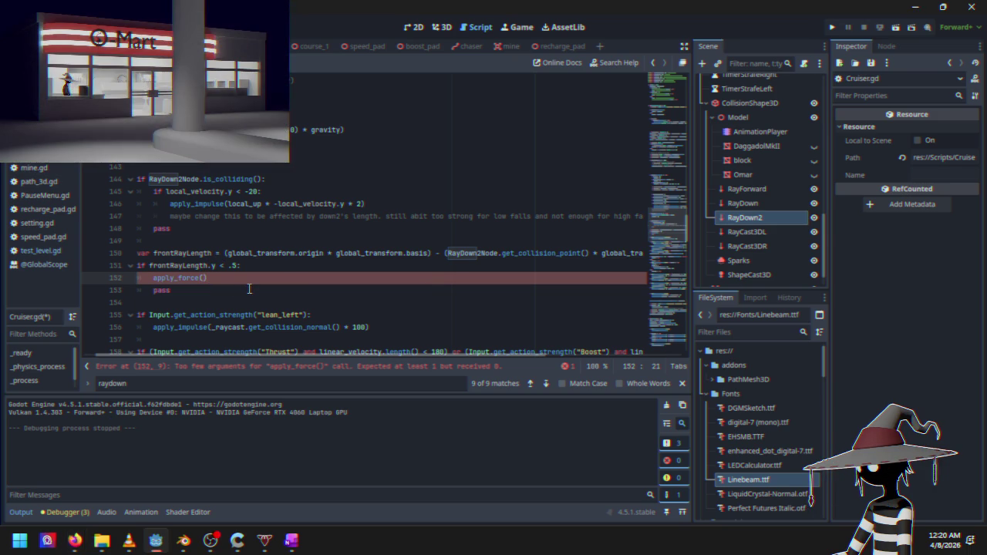
{"action": "key", "text": "BackSpace"}
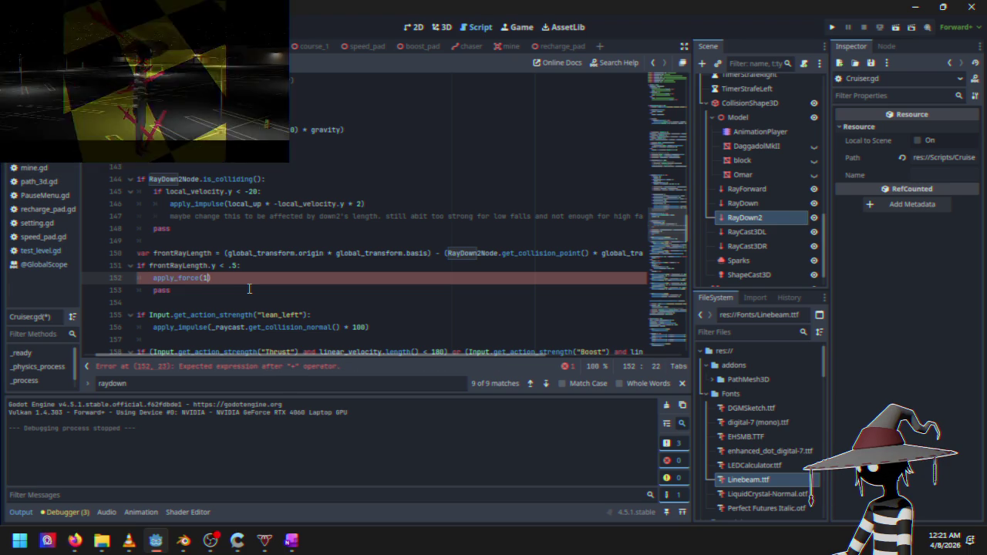
{"action": "key", "text": "BackSpace"}
{"action": "key", "text": "BackSpace"}
{"action": "type", "text": "front"}
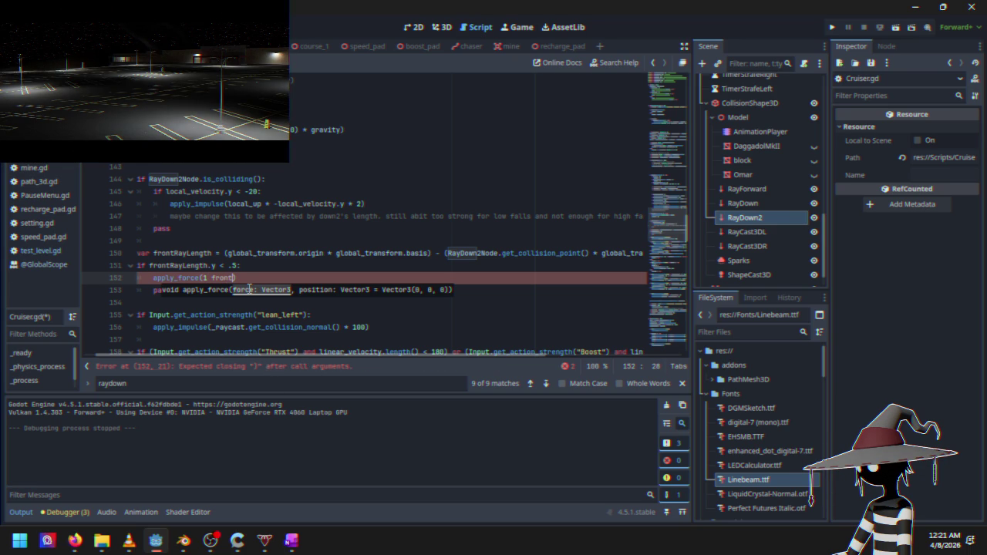
{"action": "key", "text": "BackSpace"}
{"action": "key", "text": "BackSpace"}
{"action": "key", "text": "BackSpace"}
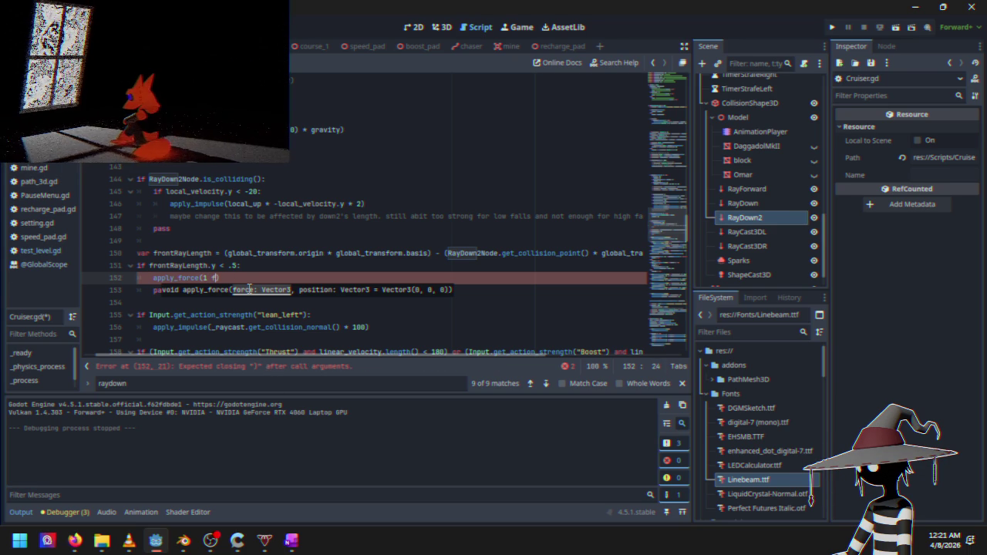
{"action": "type", "text": "- f"}
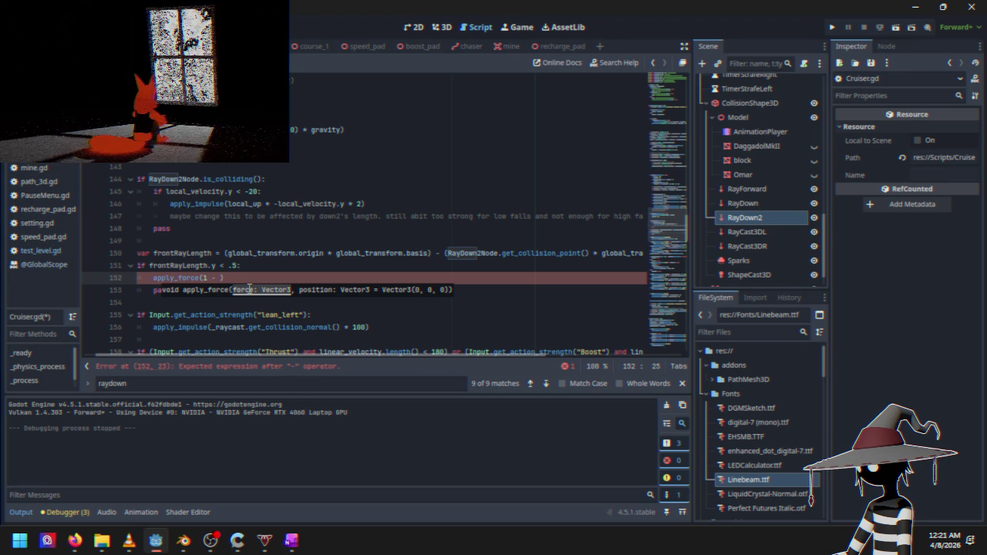
{"action": "type", "text": "rontRayLength"}
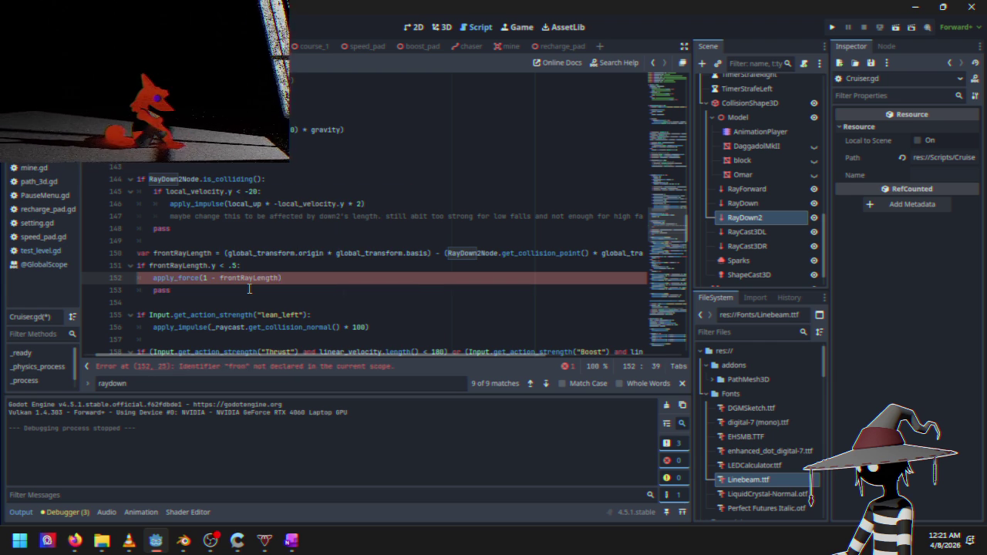
{"action": "type", "text": ".y"}
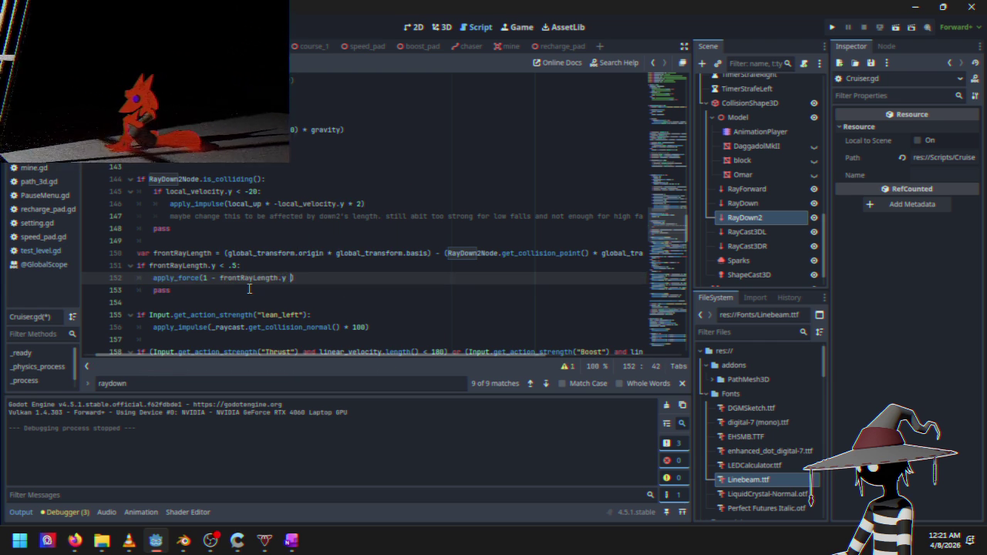
{"action": "type", "text": " *"}
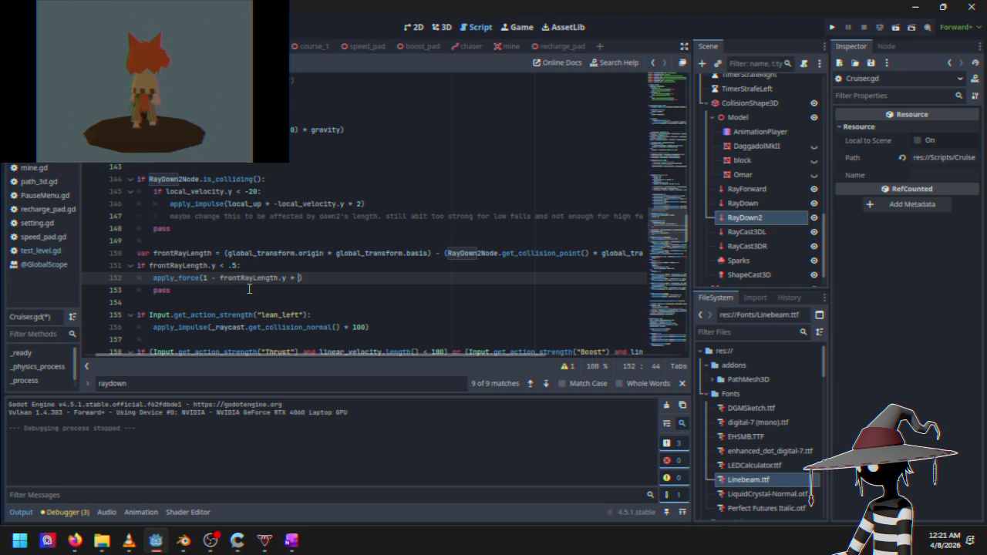
{"action": "type", "text": " 1"}
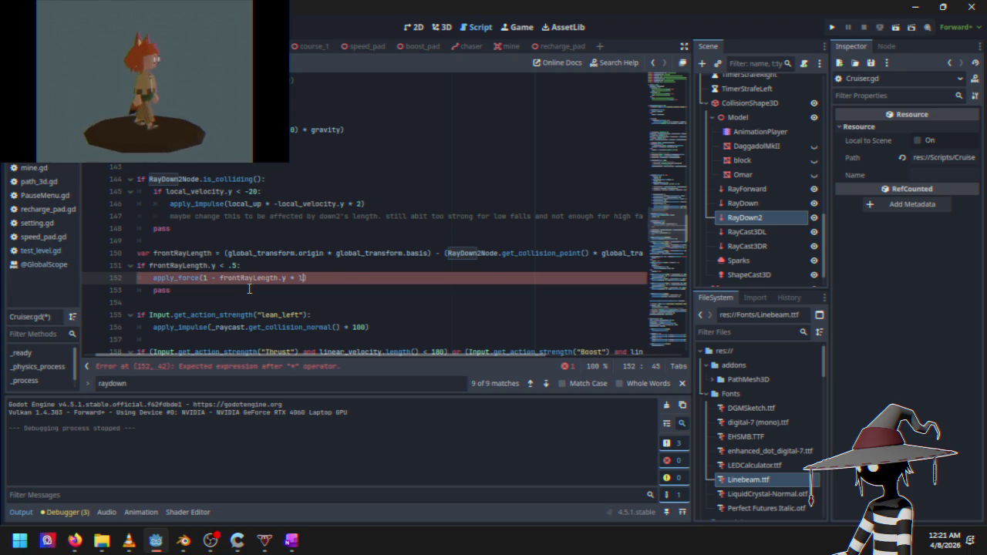
{"action": "key", "text": "BackSpace"}
{"action": "type", "text": "local"}
{"action": "key", "text": "Down"}
{"action": "key", "text": "Down"}
{"action": "key", "text": "Return"}
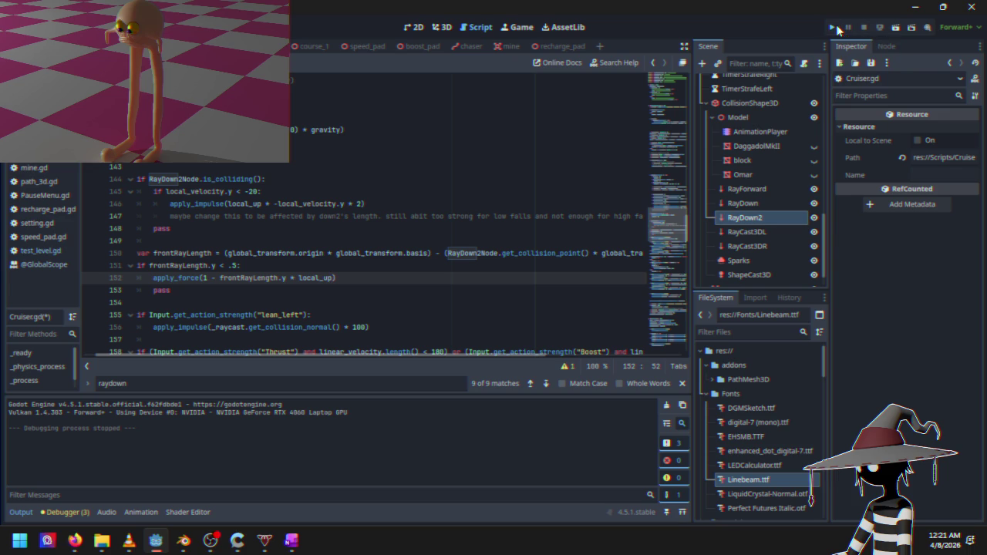
{"action": "left_click", "coordinate": [836, 29]}
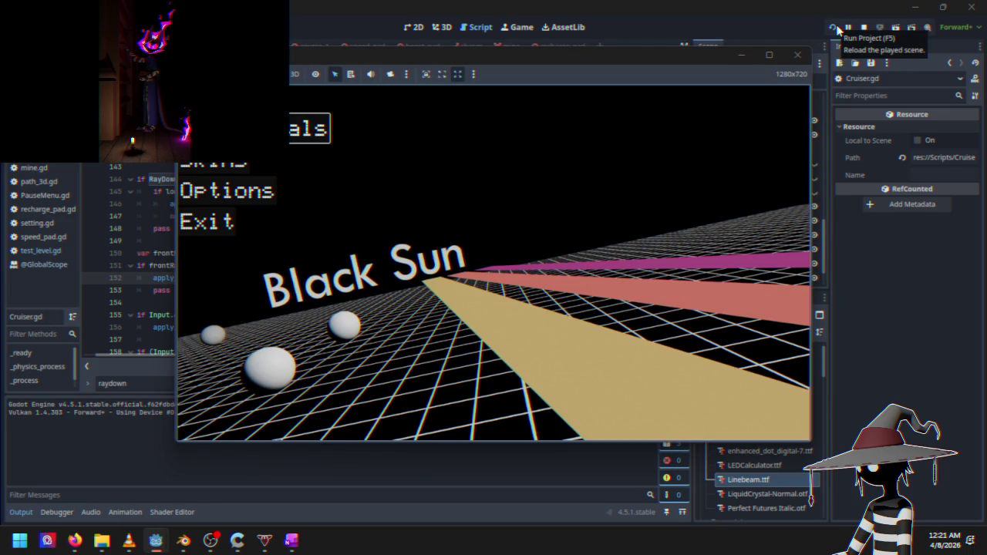
{"action": "key", "text": "Return"}
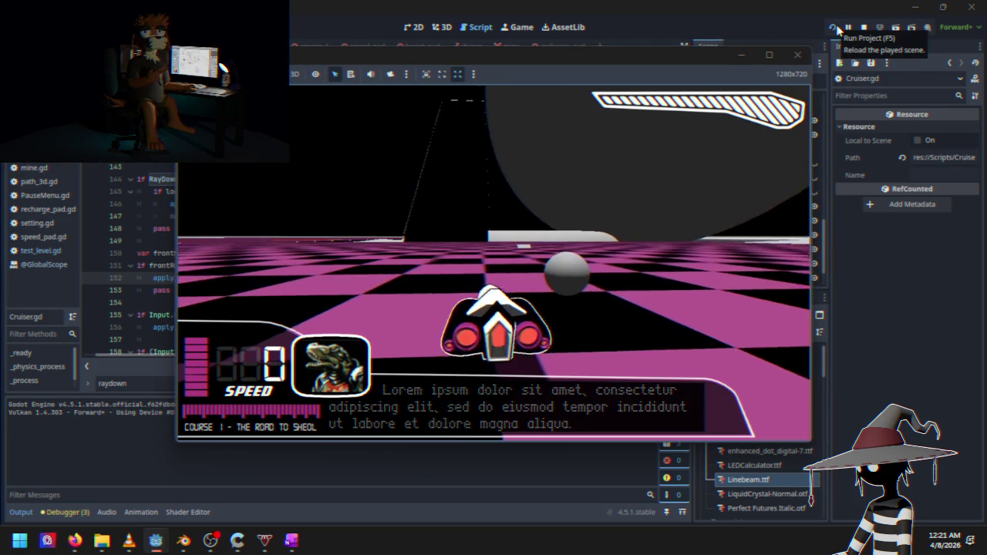
{"action": "key", "text": "w"}
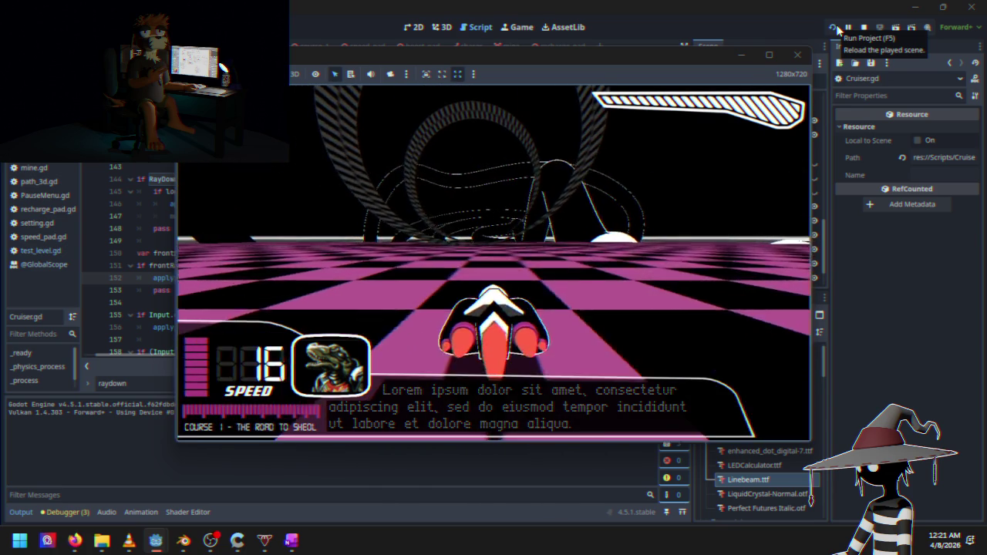
{"action": "key", "text": "d"}
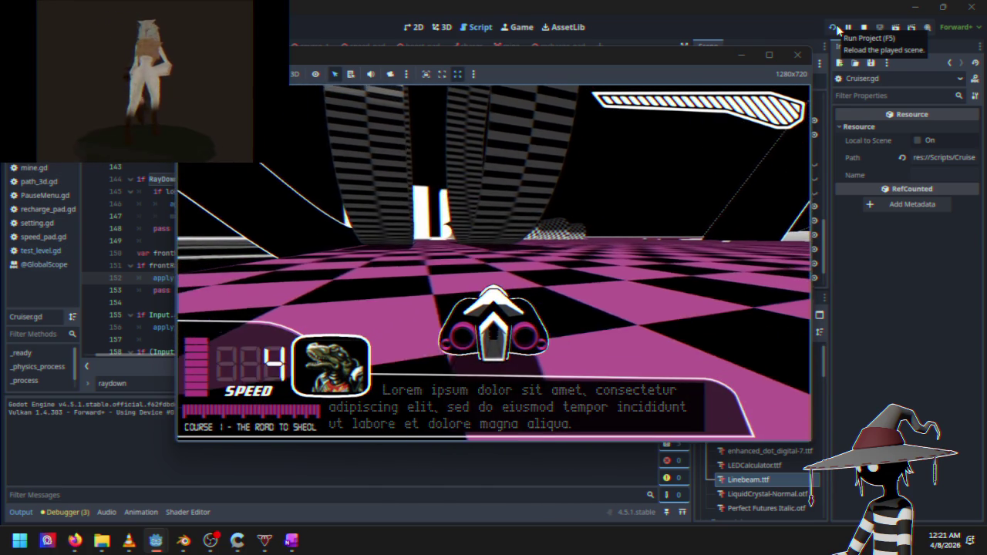
{"action": "left_click", "coordinate": [864, 27]}
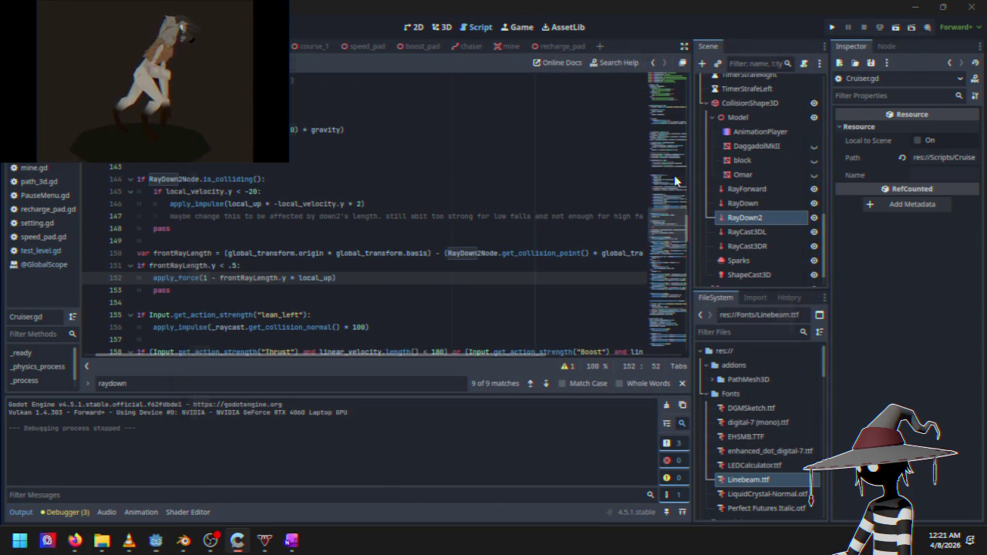
Insert print_debug(frontRayLength.y) on a new line 154 after pass
{"action": "left_click", "coordinate": [277, 291]}
{"action": "key", "text": "Return"}
{"action": "type", "text": "debu"}
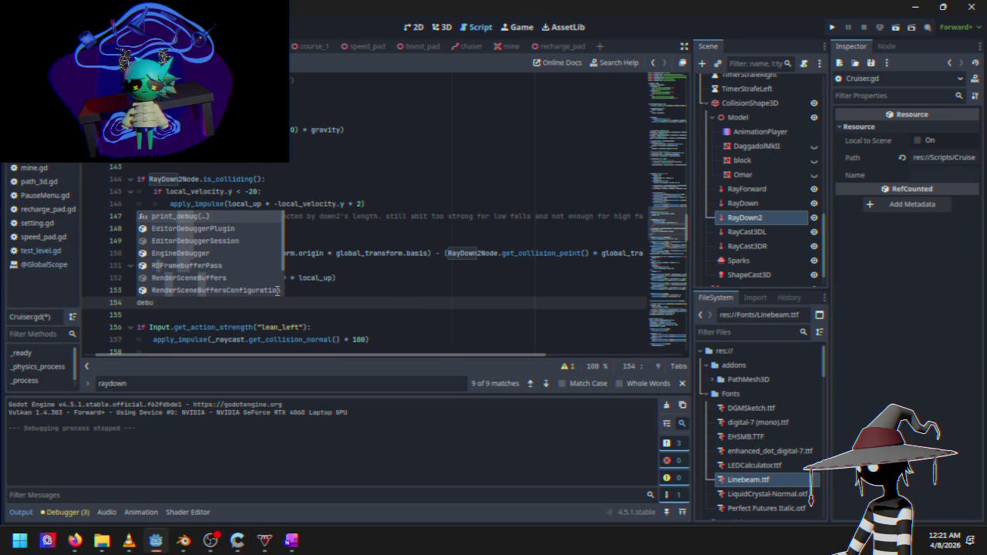
{"action": "key", "text": "Return"}
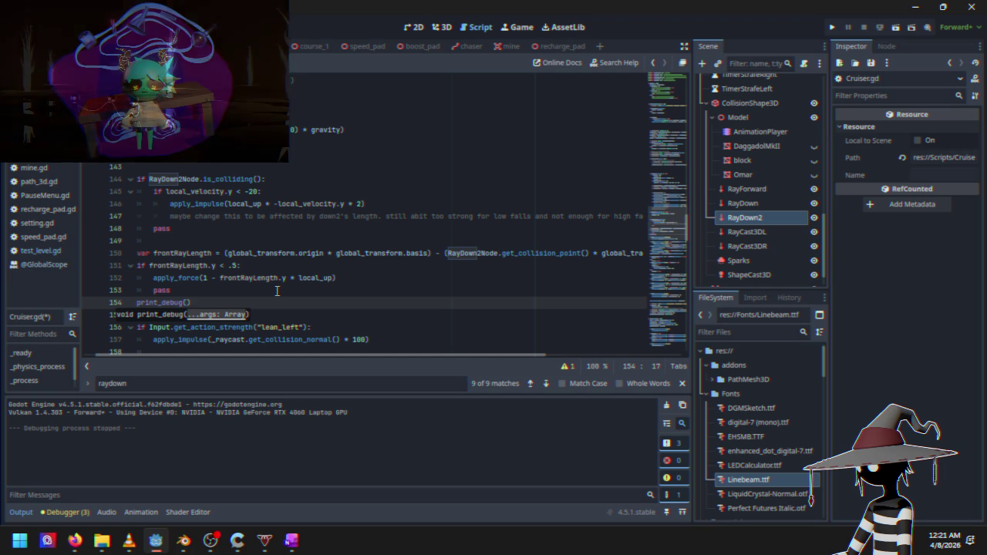
{"action": "type", "text": "front"}
{"action": "key", "text": "Return"}
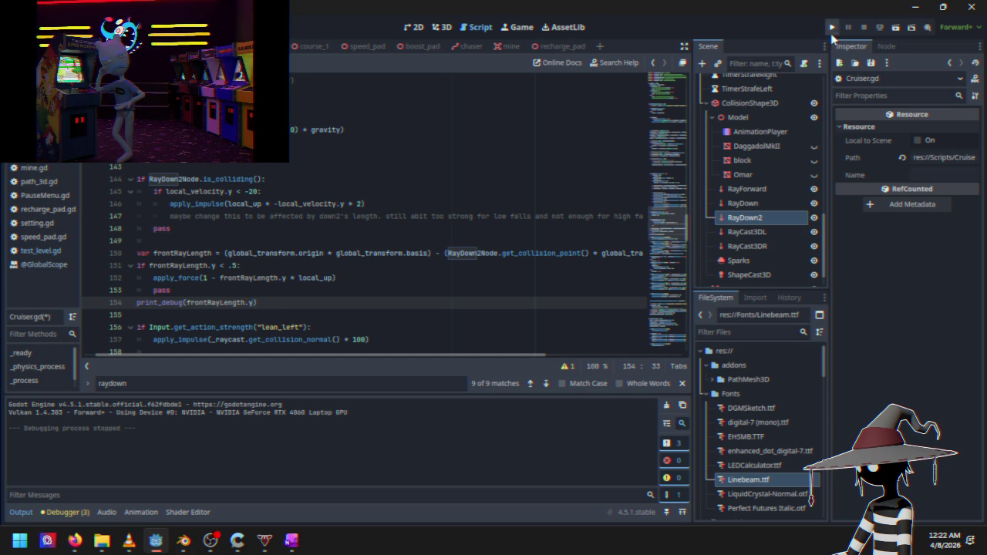
Run the game and race until line 152 raises an int/Vector3 invalid-operands error
{"action": "left_click", "coordinate": [832, 28]}
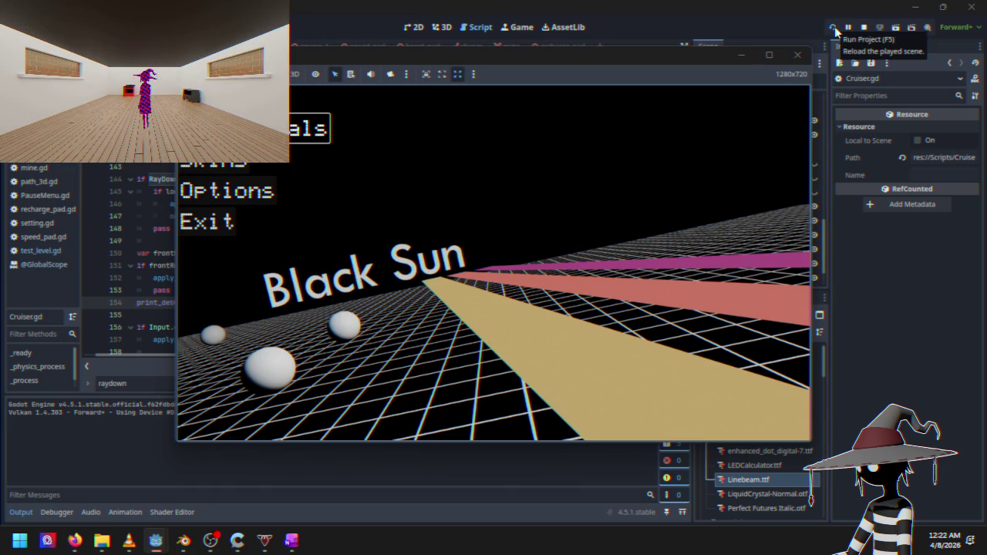
{"action": "key", "text": "Return"}
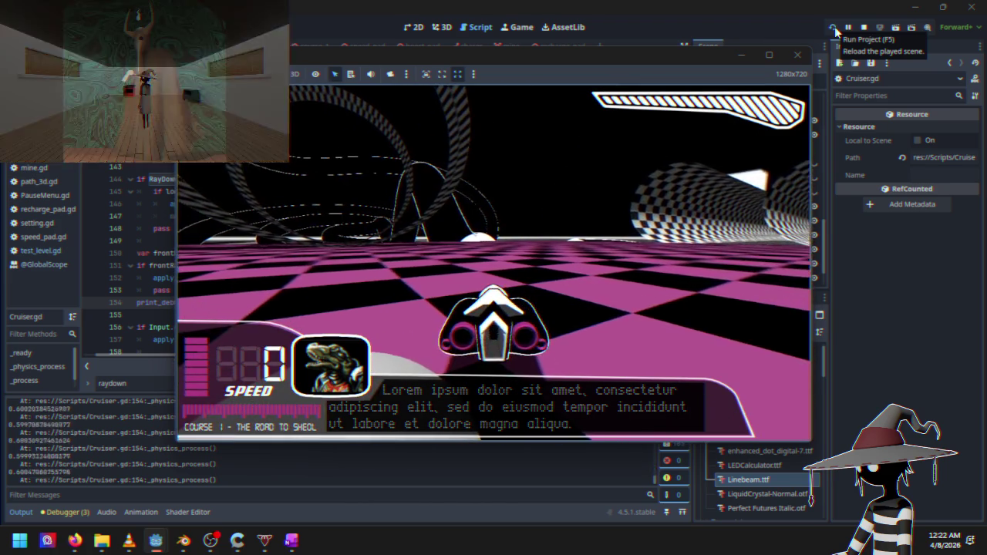
{"action": "key", "text": "w"}
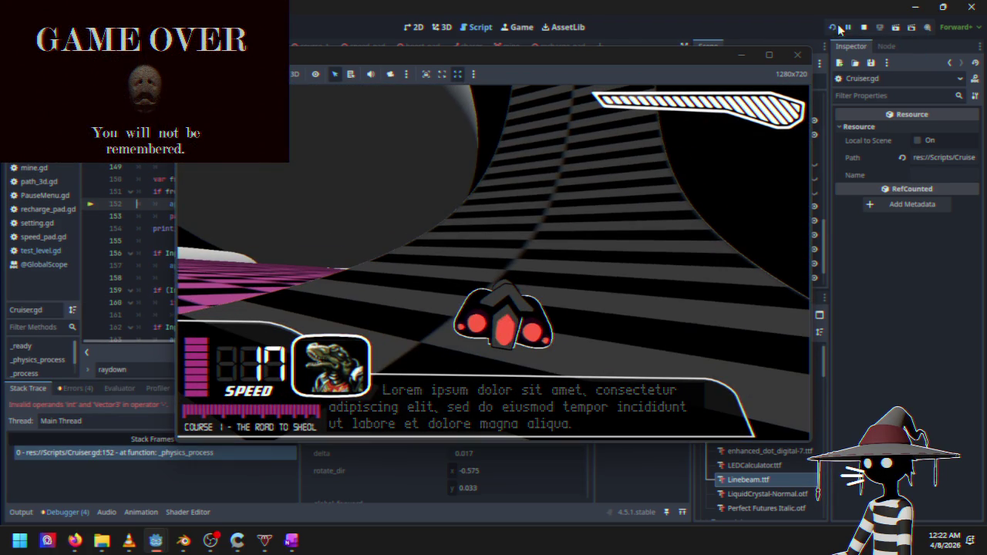
{"action": "mouse_move", "coordinate": [639, 58]}
{"action": "left_mouse_down"}
{"action": "mouse_move", "coordinate": [745, 175]}
{"action": "mouse_move", "coordinate": [717, 235]}
{"action": "mouse_move", "coordinate": [750, 106]}
{"action": "mouse_move", "coordinate": [737, 102]}
{"action": "left_mouse_up"}
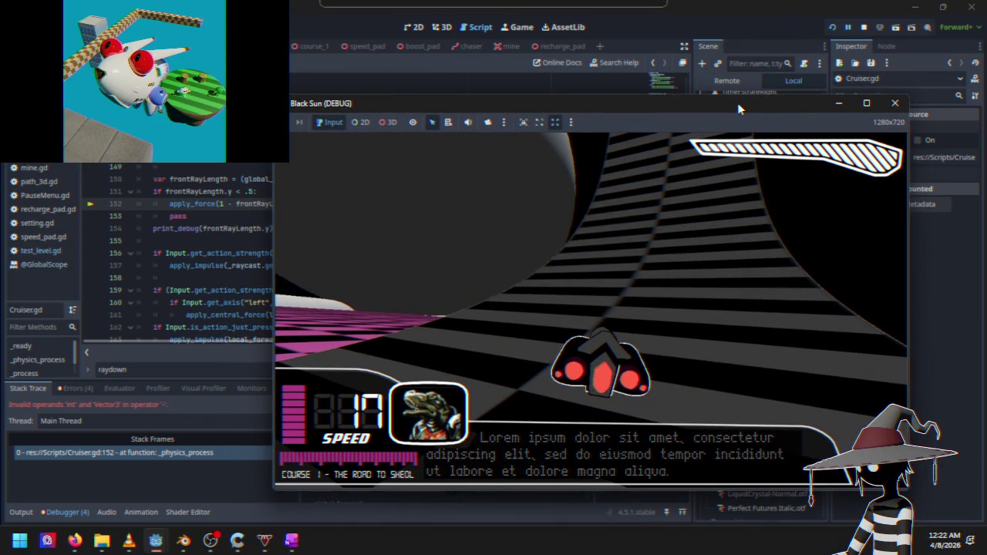
Stop the game and change the constant on line 152 from 1 to 1.0
{"action": "left_click", "coordinate": [864, 27]}
{"action": "left_click", "coordinate": [223, 204]}
{"action": "type", "text": ".0"}
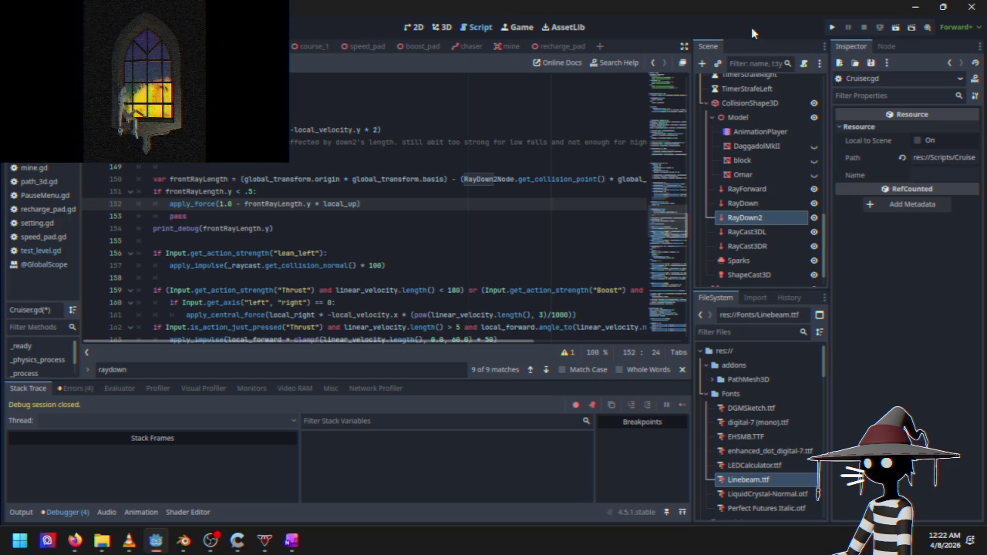
{"action": "left_click", "coordinate": [832, 28]}
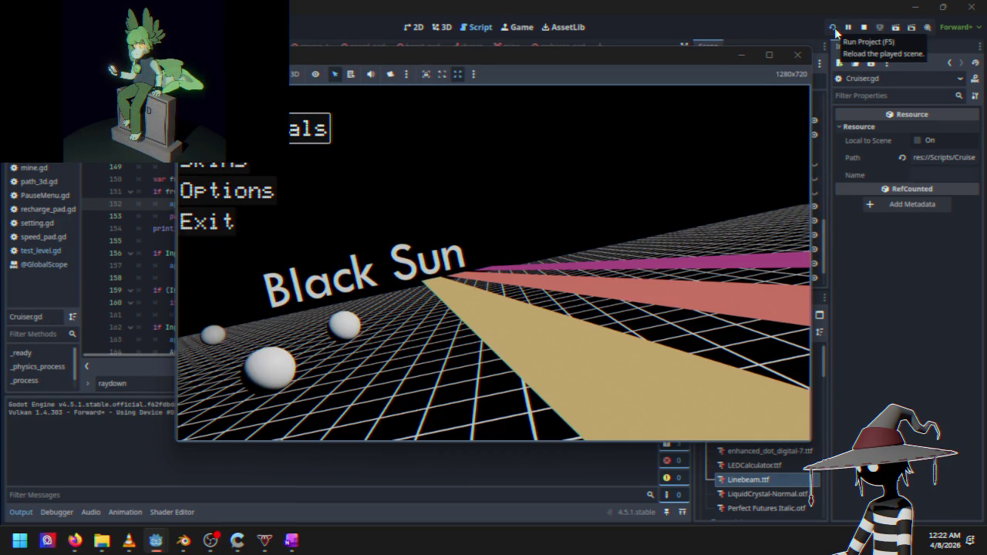
{"action": "key", "text": "Return"}
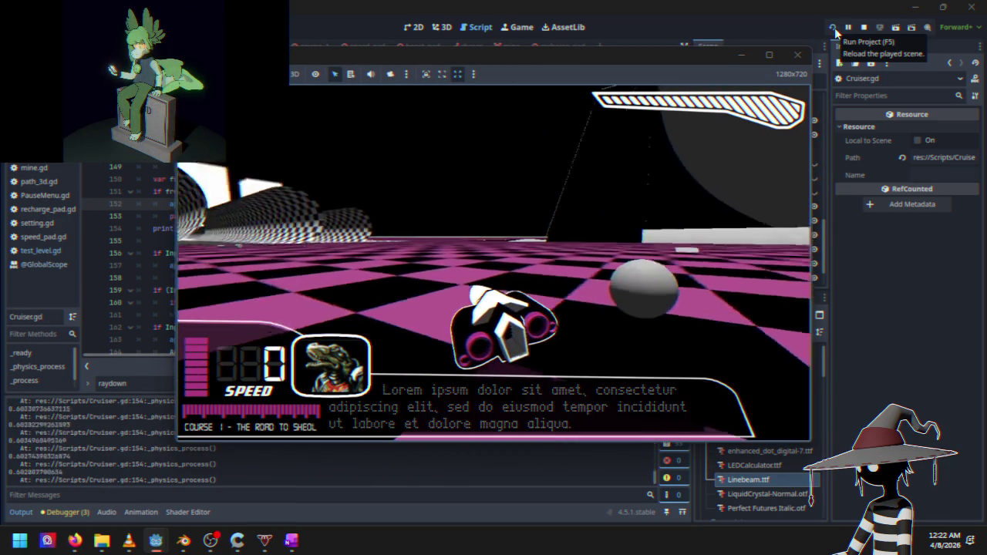
{"action": "key", "text": "Up"}
{"action": "key", "text": "Left"}
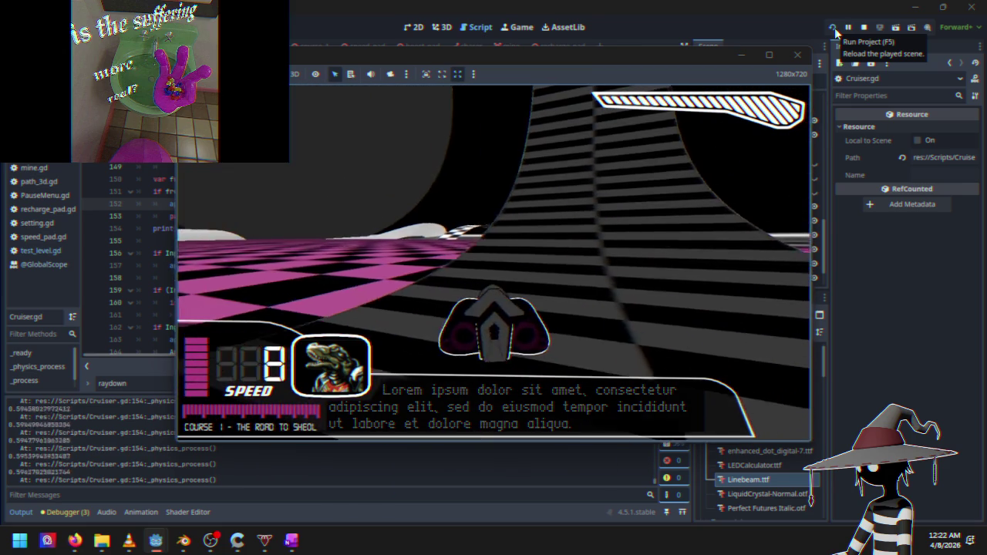
{"action": "key", "text": "Up"}
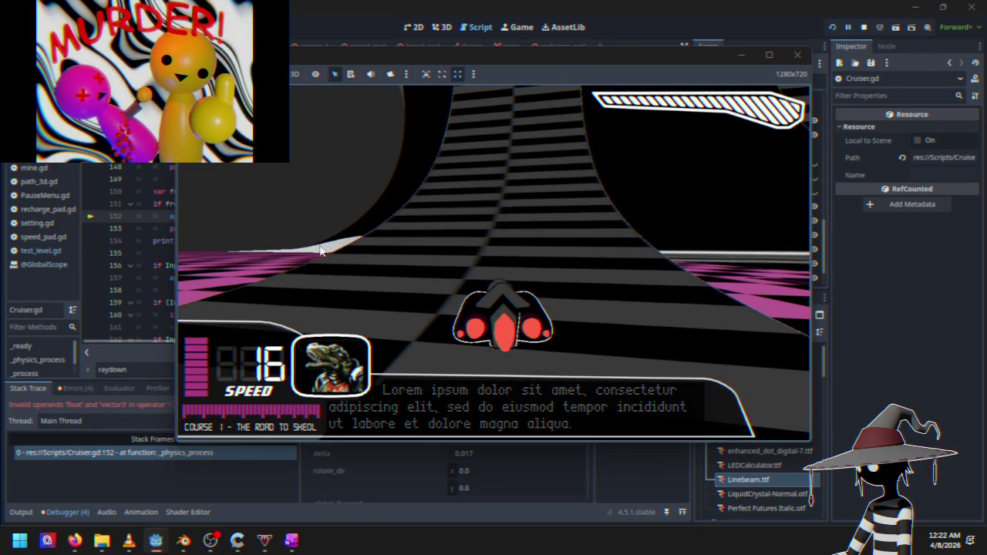
{"action": "left_click", "coordinate": [863, 27]}
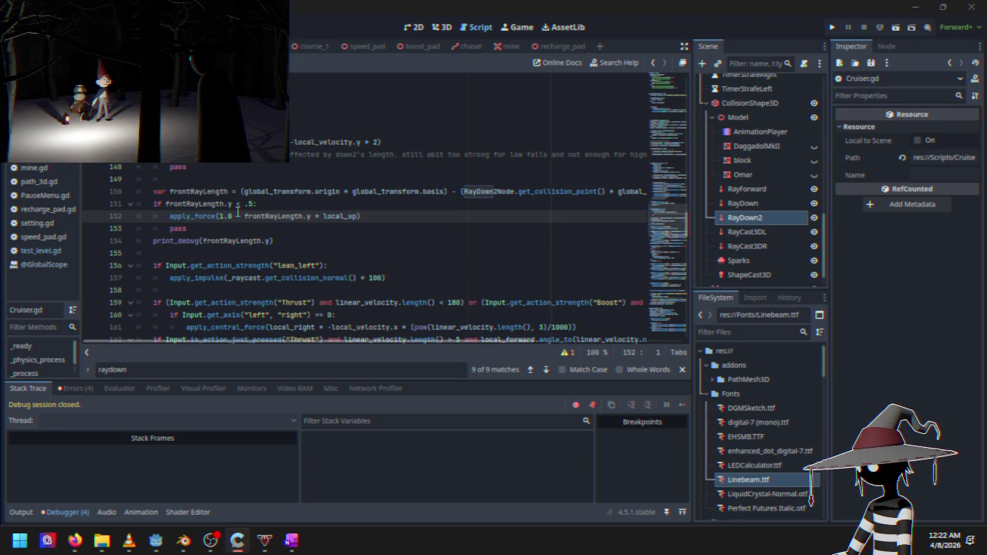
Rewrite line 152 as apply_force((1.0 - frontRayLength.y) * local_up) and run the project
{"action": "left_click", "coordinate": [245, 217]}
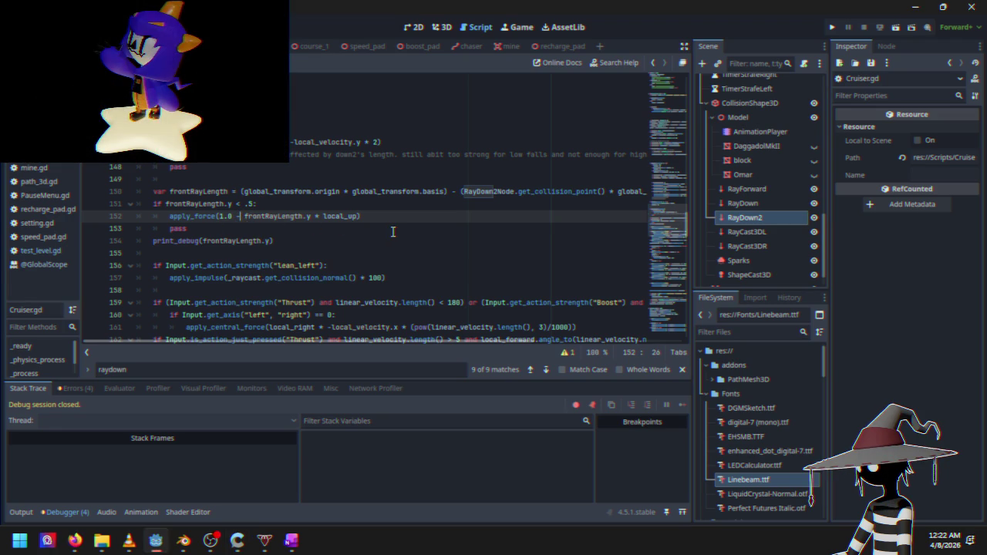
{"action": "type", "text": "floatflao"}
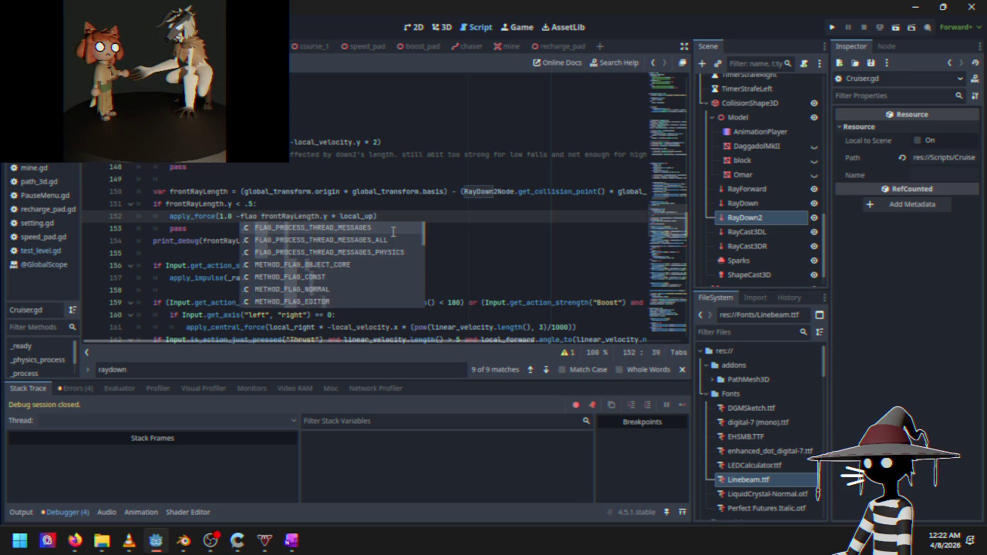
{"action": "key", "text": "BackSpace"}
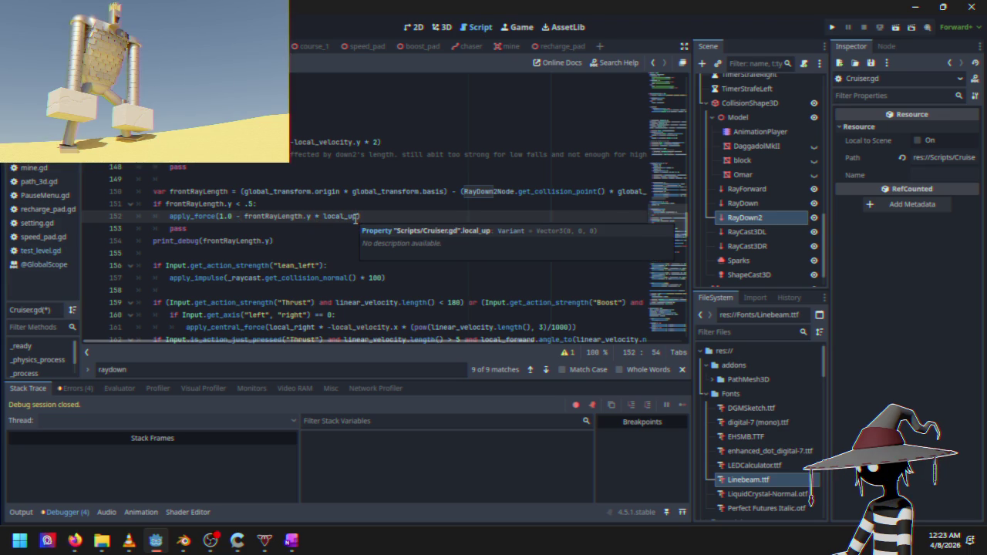
{"action": "key", "text": "BackSpace"}
{"action": "key", "text": "BackSpace"}
{"action": "key", "text": "BackSpace"}
{"action": "key", "text": "BackSpace"}
{"action": "key", "text": "BackSpace"}
{"action": "key", "text": "BackSpace"}
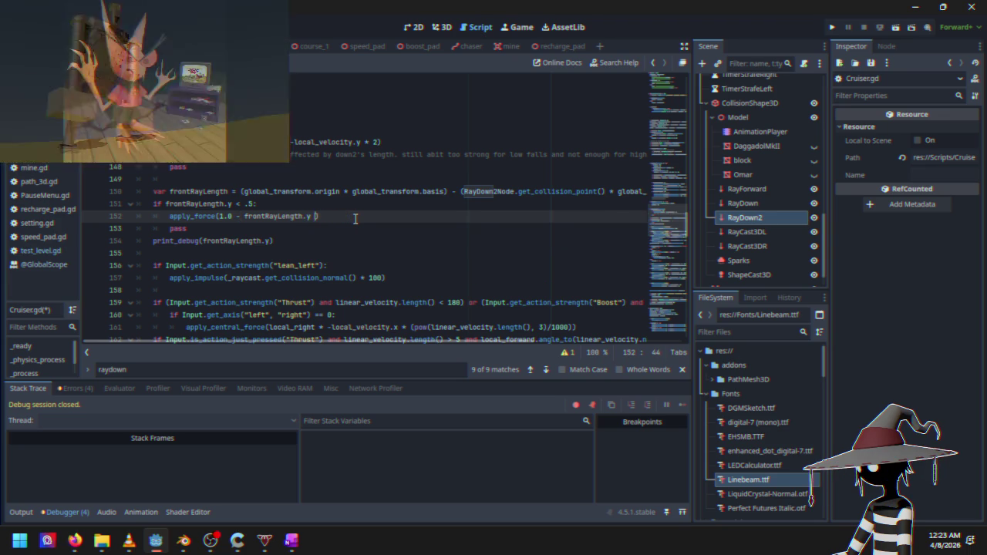
{"action": "type", "text": "* local_up"}
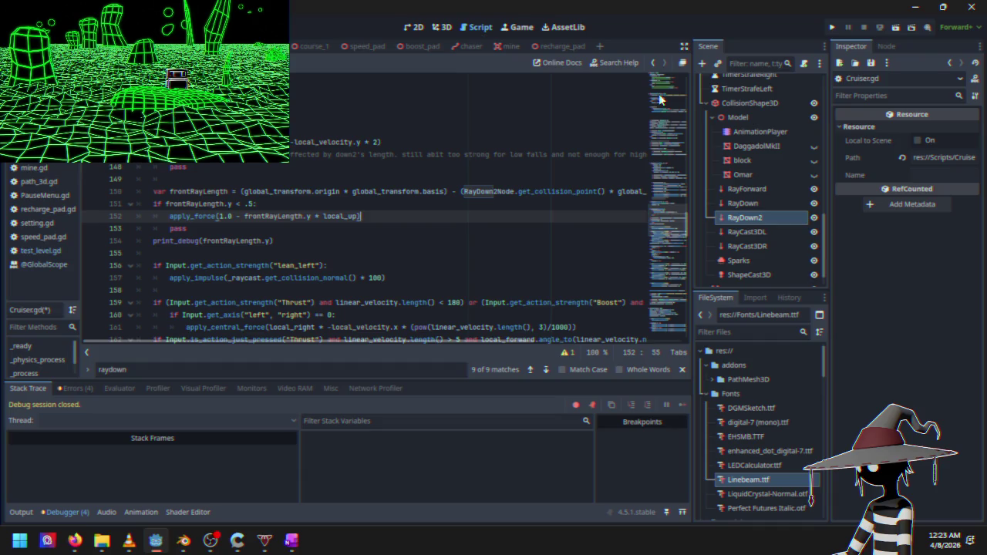
{"action": "left_click", "coordinate": [218, 216]}
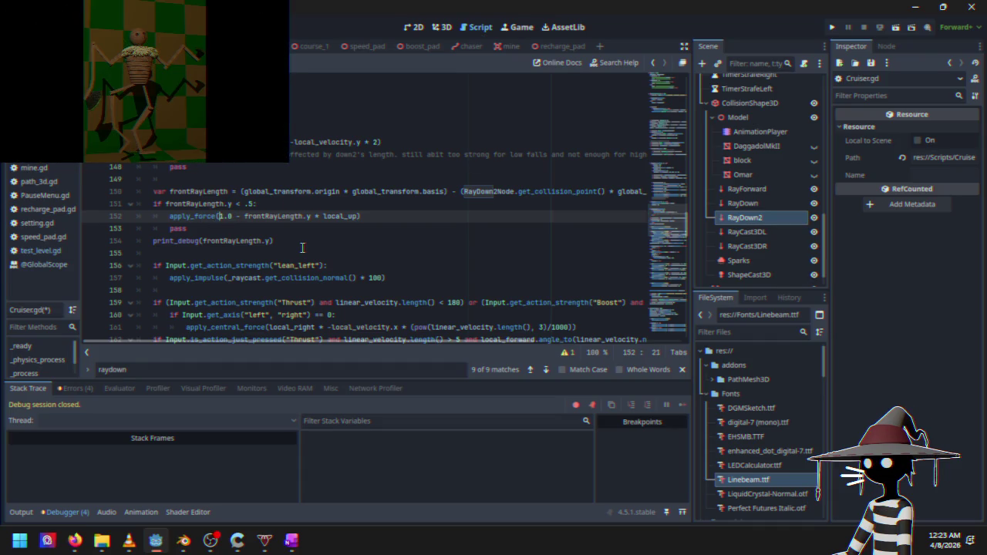
{"action": "type", "text": "("}
{"action": "left_click", "coordinate": [316, 216]}
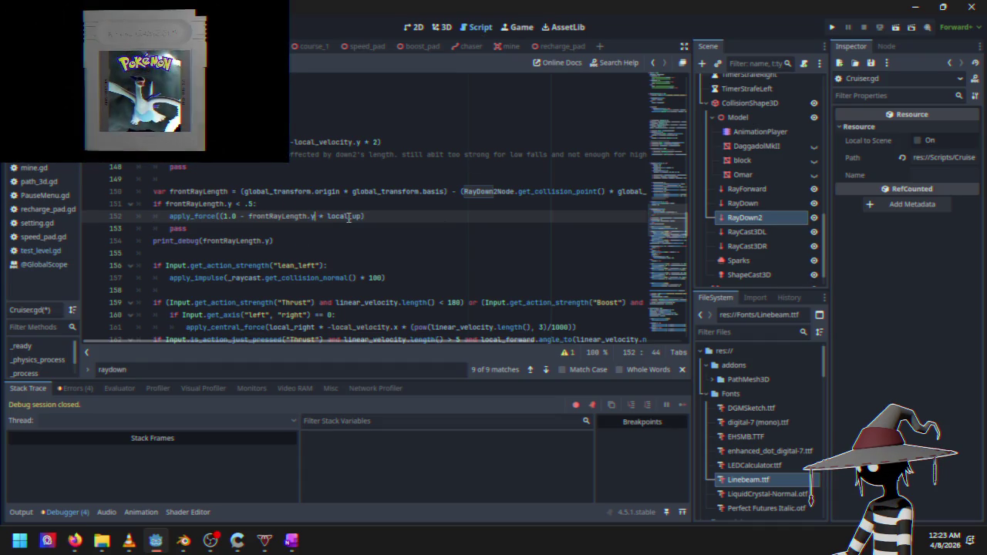
{"action": "left_click", "coordinate": [834, 28]}
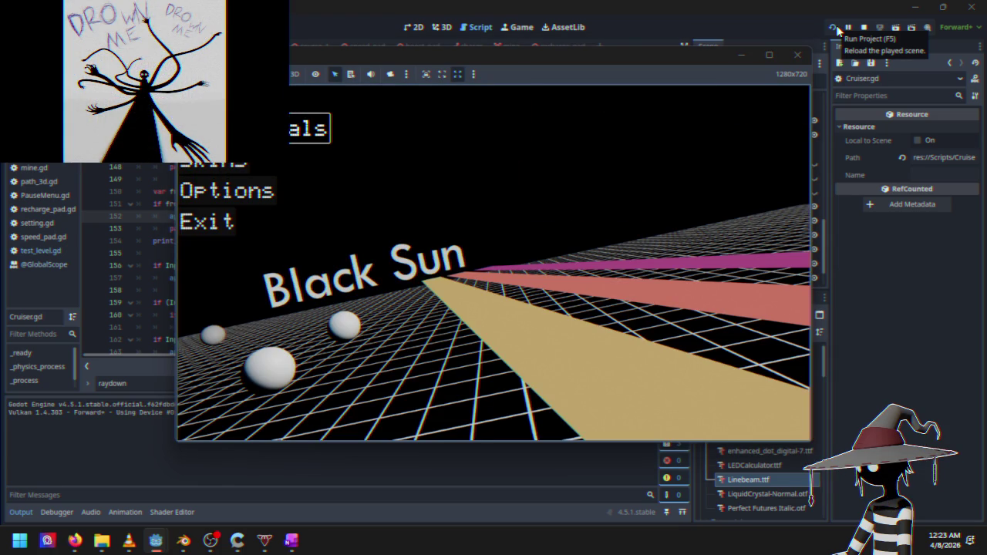
Race Course 1 with the W and S keys through the curves, then stop the game
{"action": "key", "text": "Return"}
{"action": "key", "text": "w"}
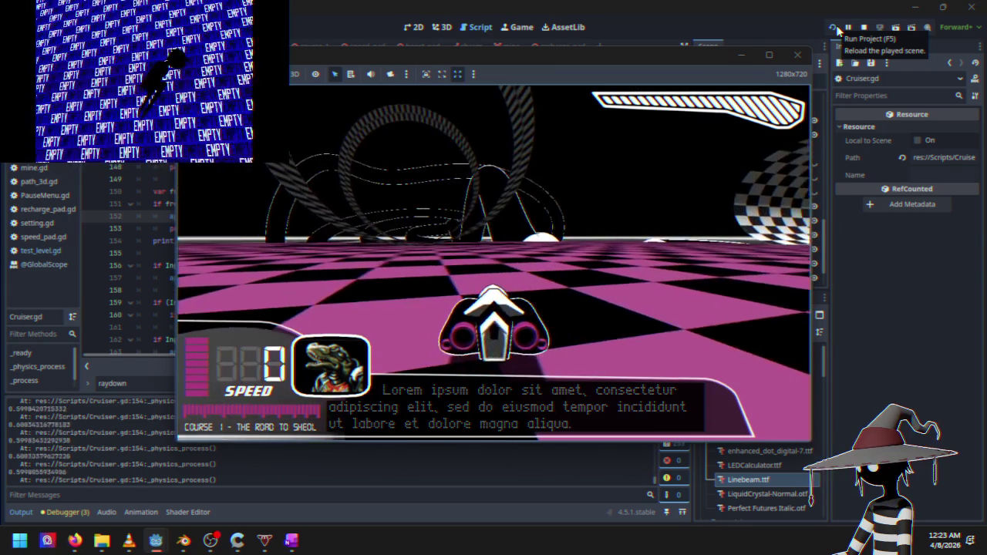
{"action": "key", "text": "s"}
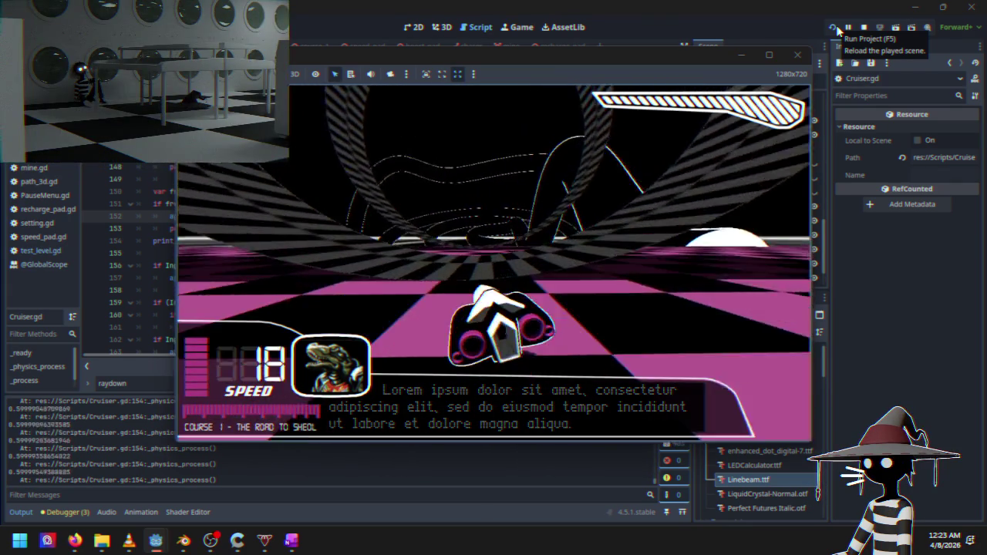
{"action": "key", "text": "w"}
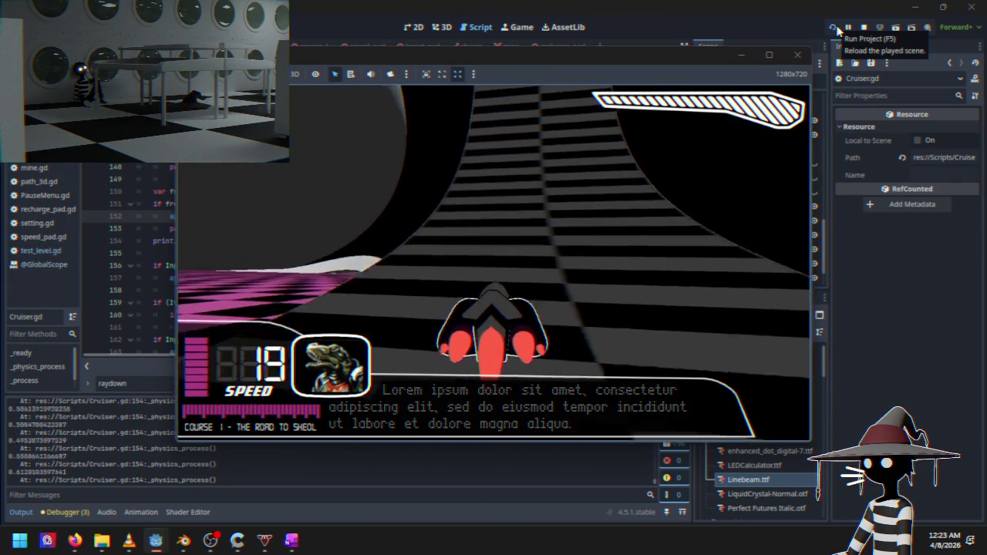
{"action": "key", "text": "w"}
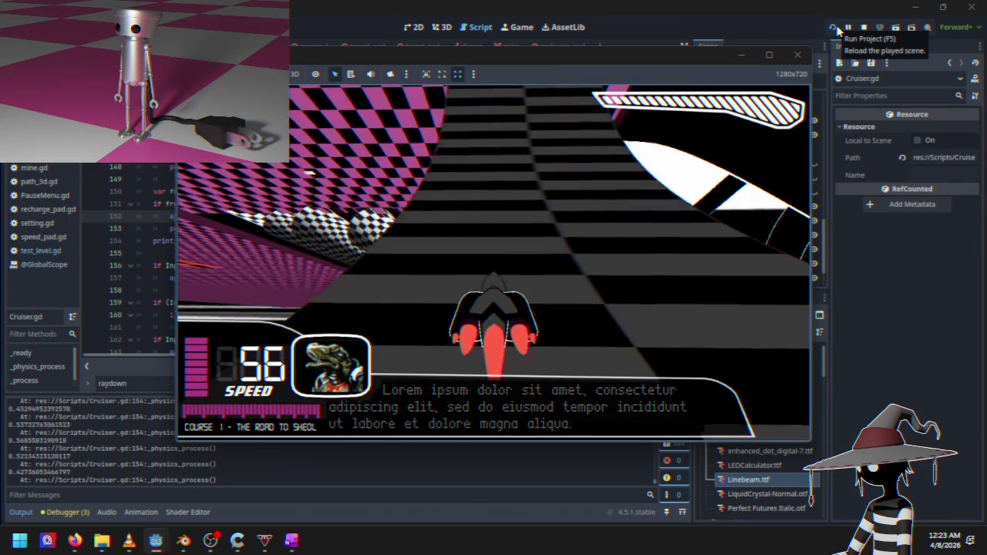
{"action": "key", "text": "s"}
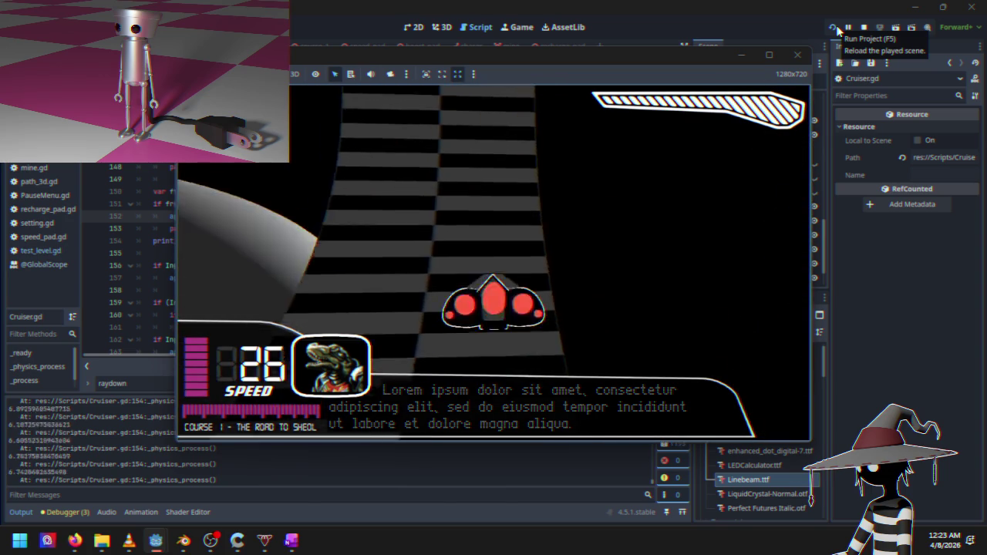
{"action": "key", "text": "w"}
{"action": "key", "text": "w"}
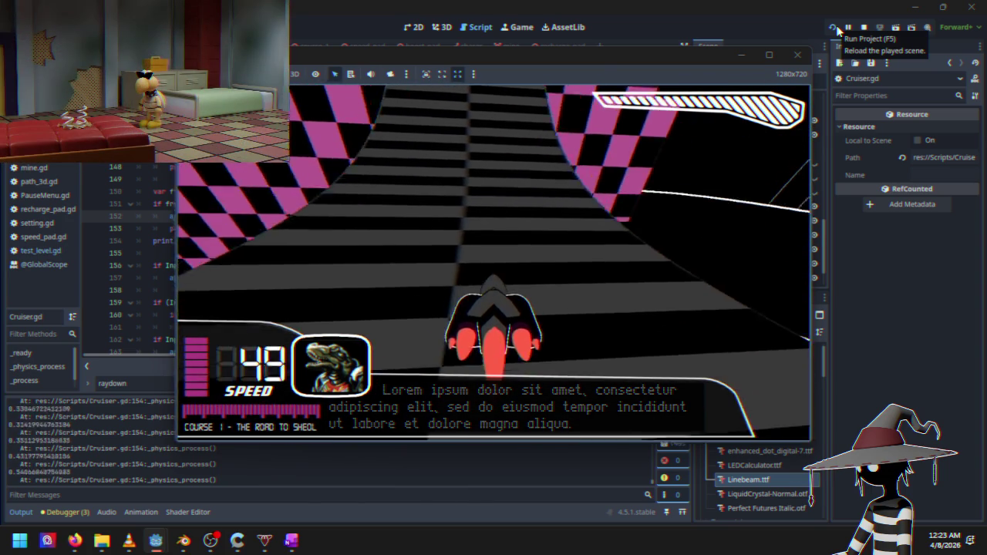
{"action": "key", "text": "s"}
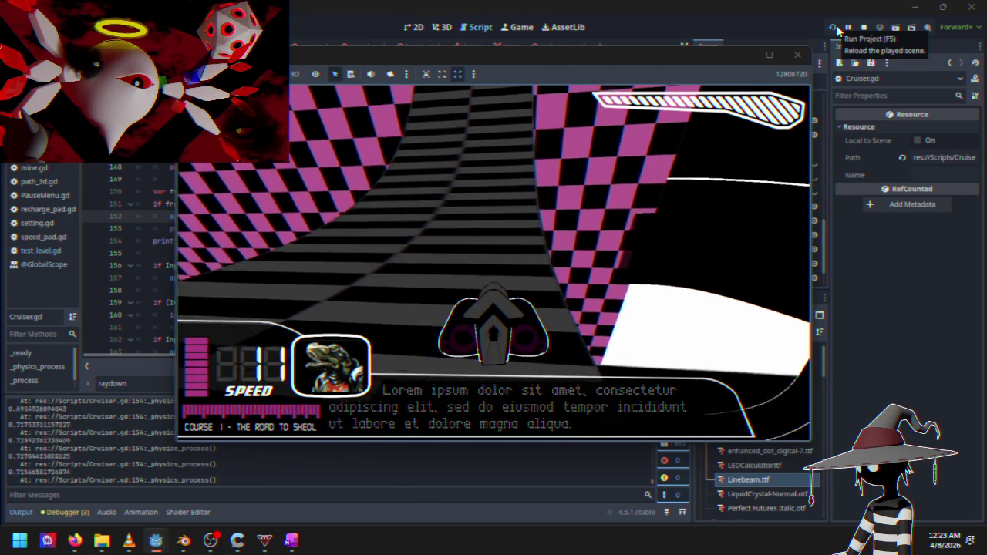
{"action": "left_click", "coordinate": [864, 27]}
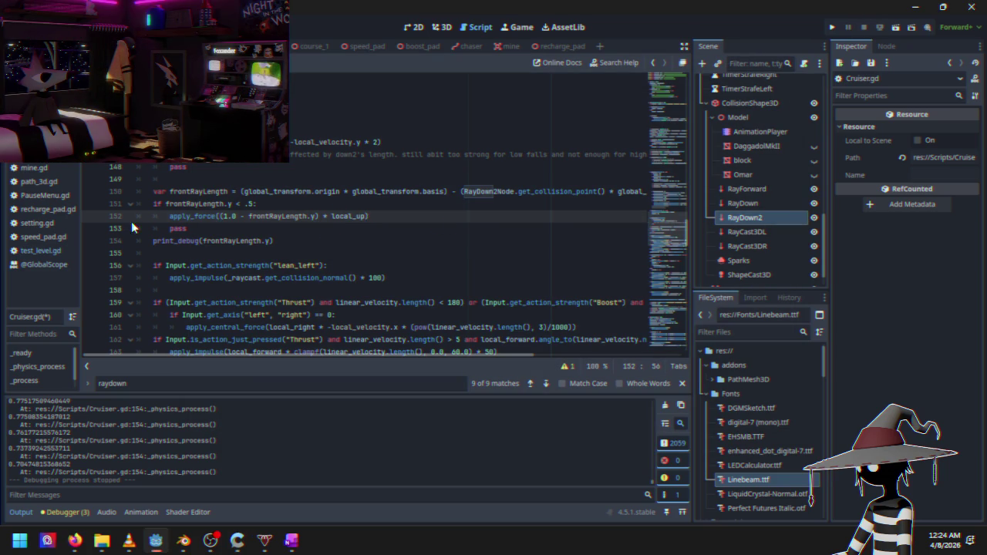
Duplicate line 152 as line 153 using -local_forward instead of local_up, then run the game
{"action": "left_click_drag", "start_coordinate": [271, 219], "coordinate": [367, 219]}
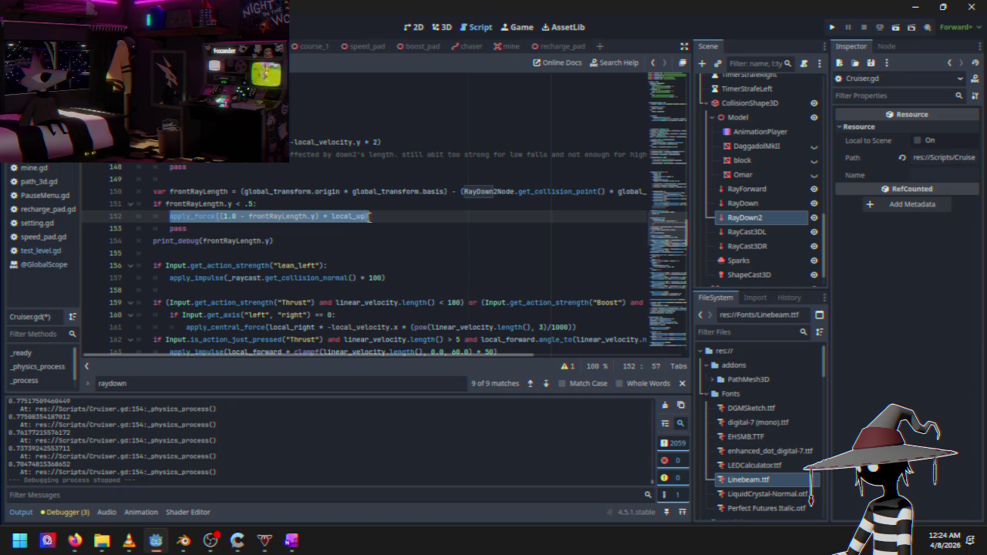
{"action": "left_click", "coordinate": [377, 216]}
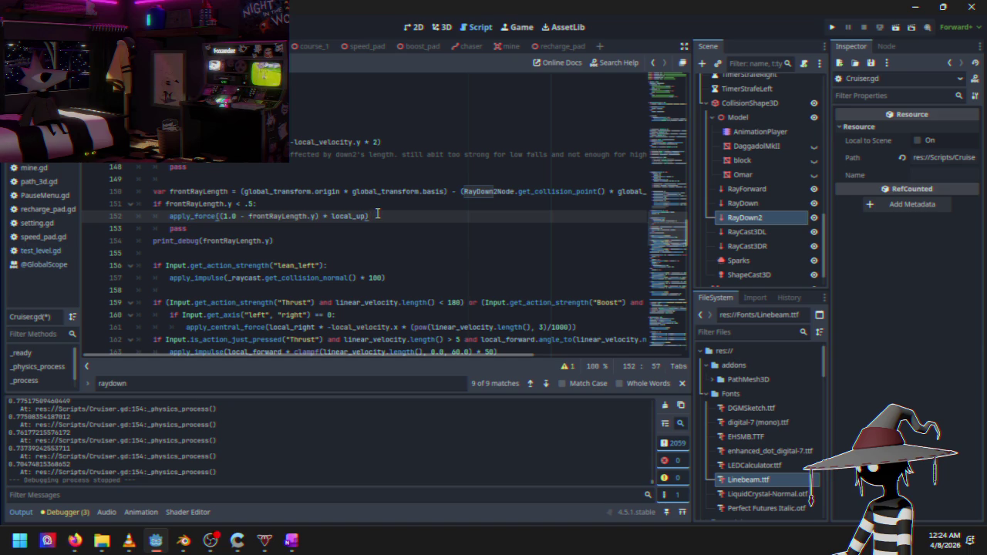
{"action": "key", "text": "Return"}
{"action": "type", "text": "apply_force((1.0 - frontRayLength.y) * local_up)"}
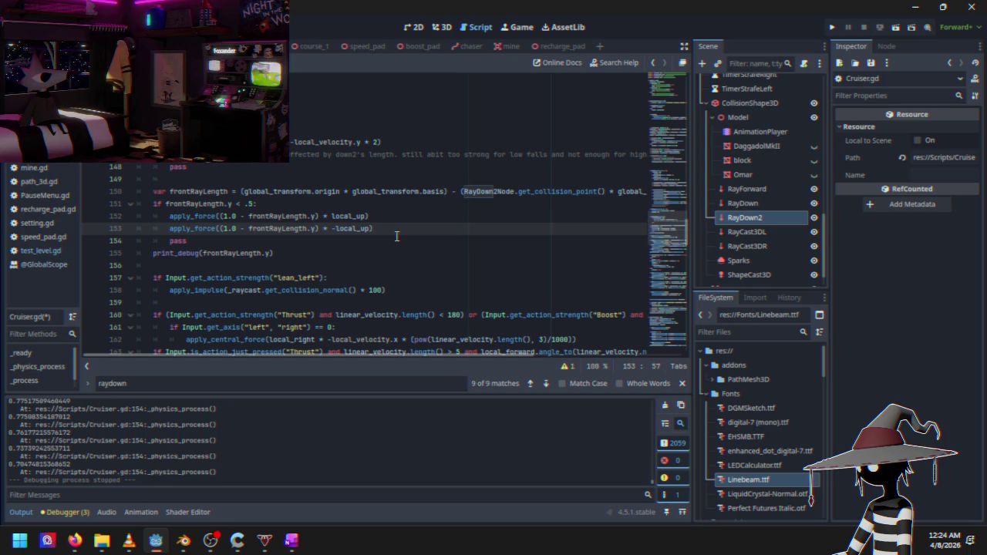
{"action": "key", "text": "BackSpace"}
{"action": "key", "text": "BackSpace"}
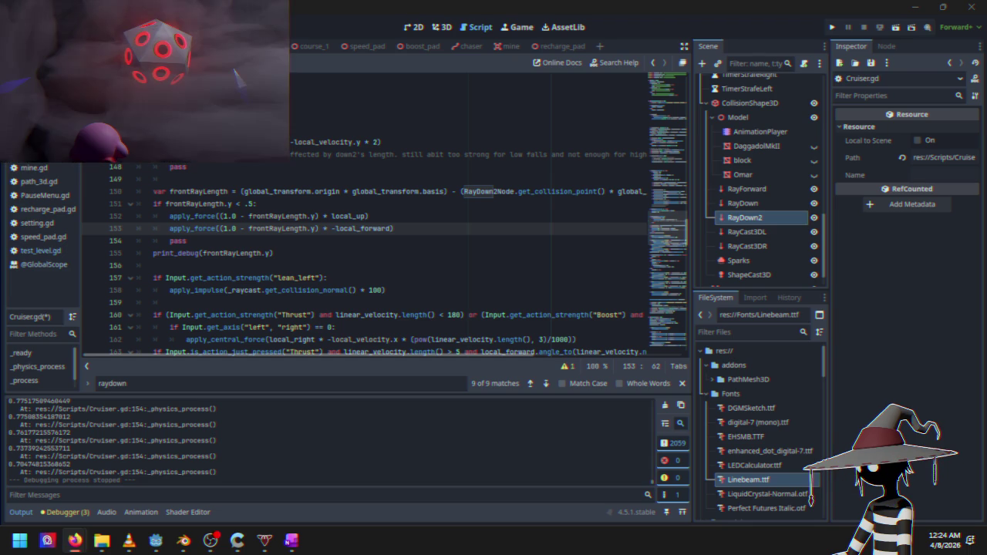
{"action": "type", "text": "forward"}
{"action": "left_click", "coordinate": [831, 29]}
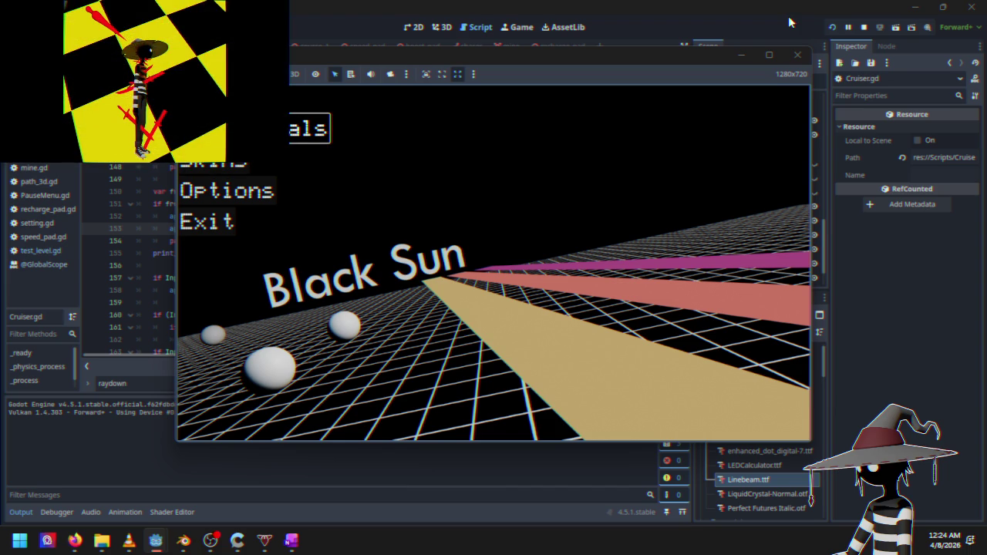
Race with W, A, D and S, pause and resume once, then stop the game
{"action": "key", "text": "Return"}
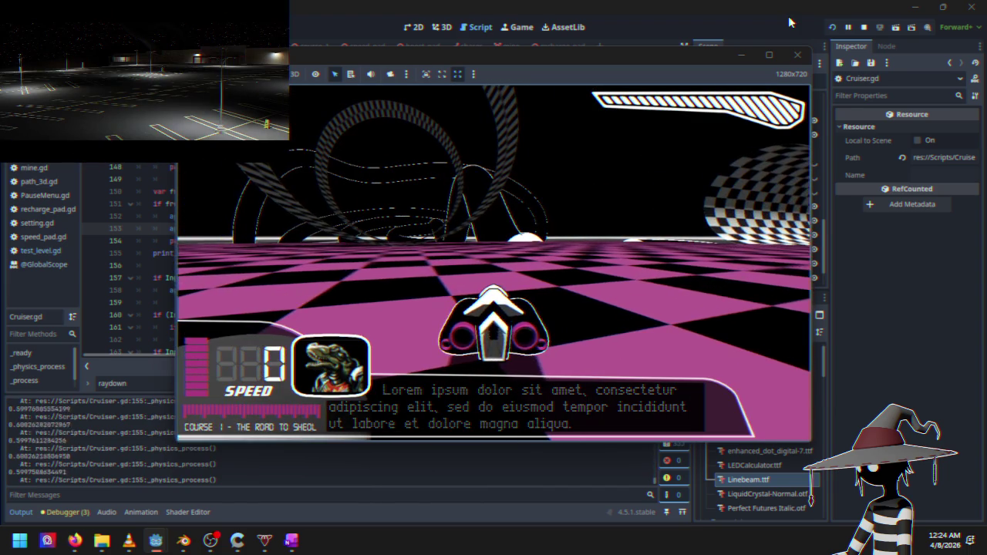
{"action": "key", "text": "w"}
{"action": "key", "text": "a"}
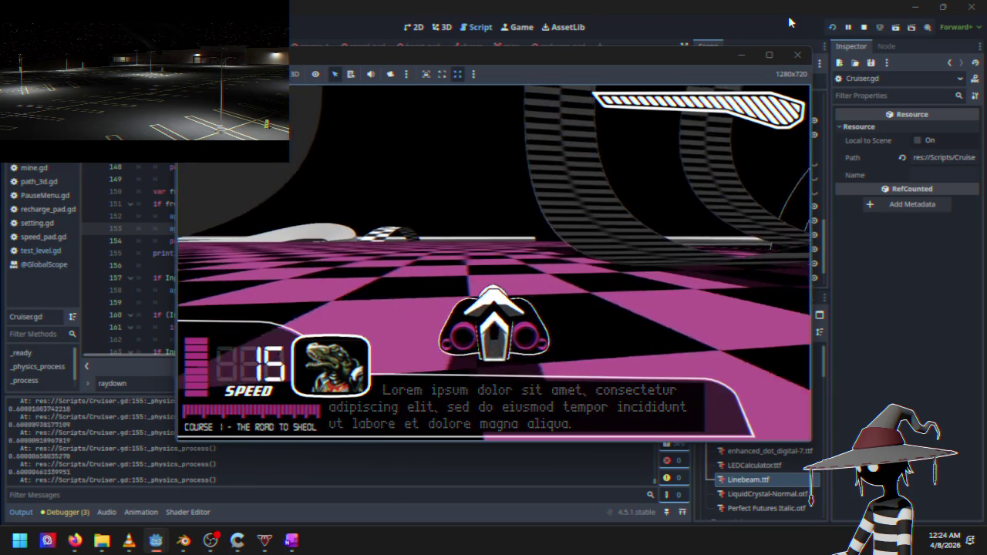
{"action": "key", "text": "d"}
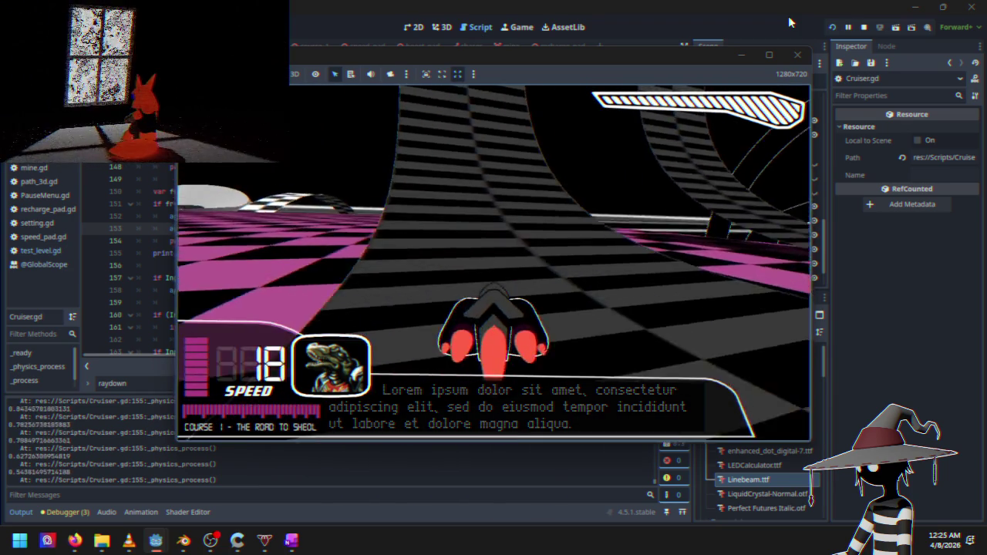
{"action": "key", "text": "w"}
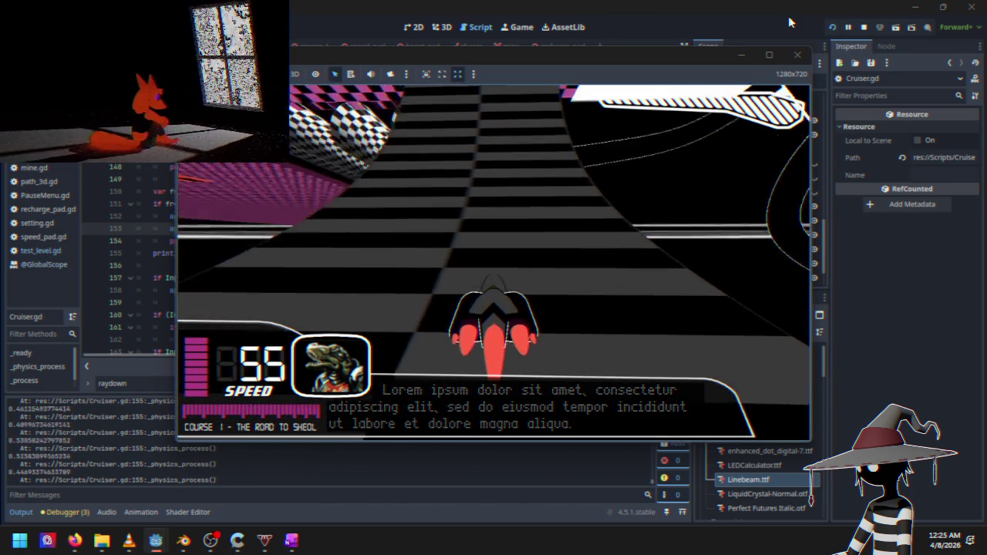
{"action": "key", "text": "s"}
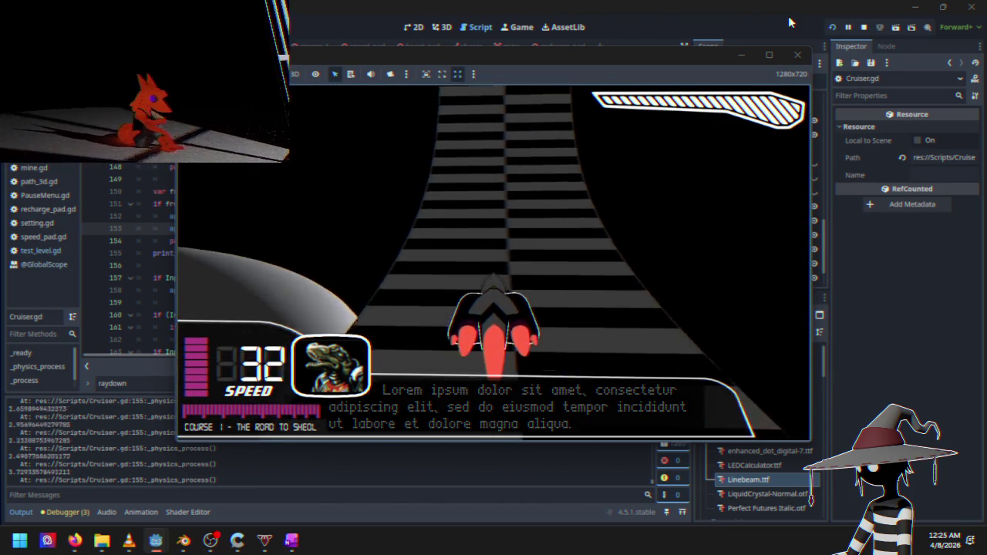
{"action": "key", "text": "w"}
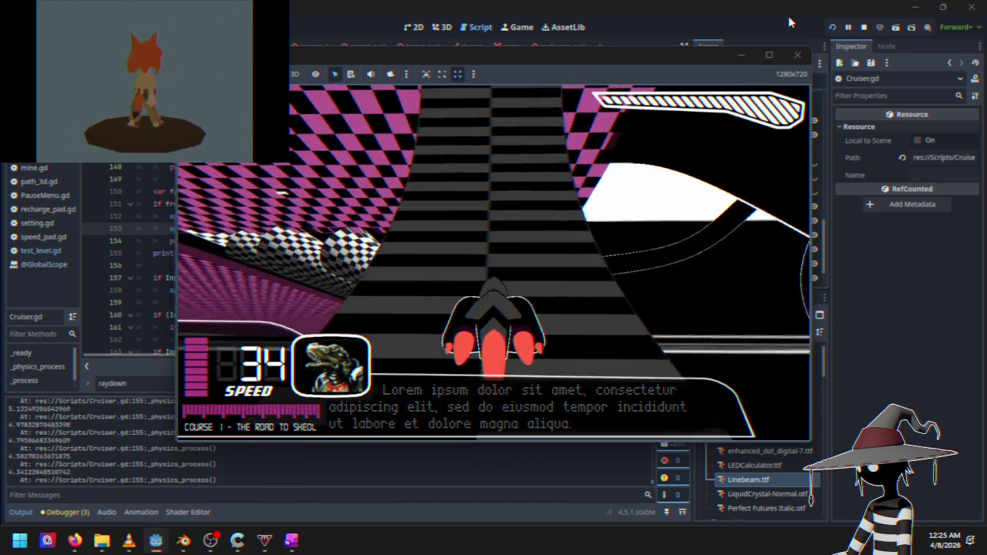
{"action": "key", "text": "w"}
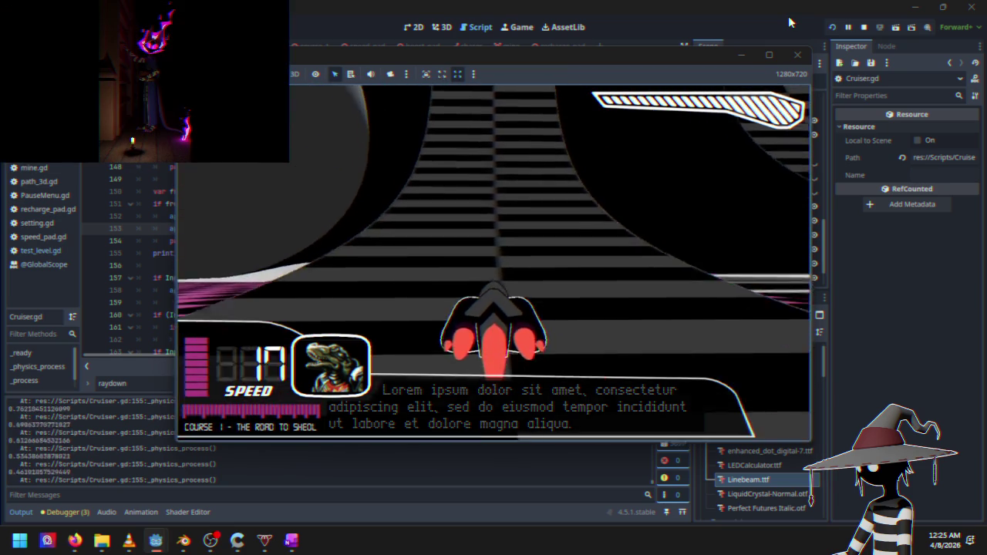
{"action": "key", "text": "Escape"}
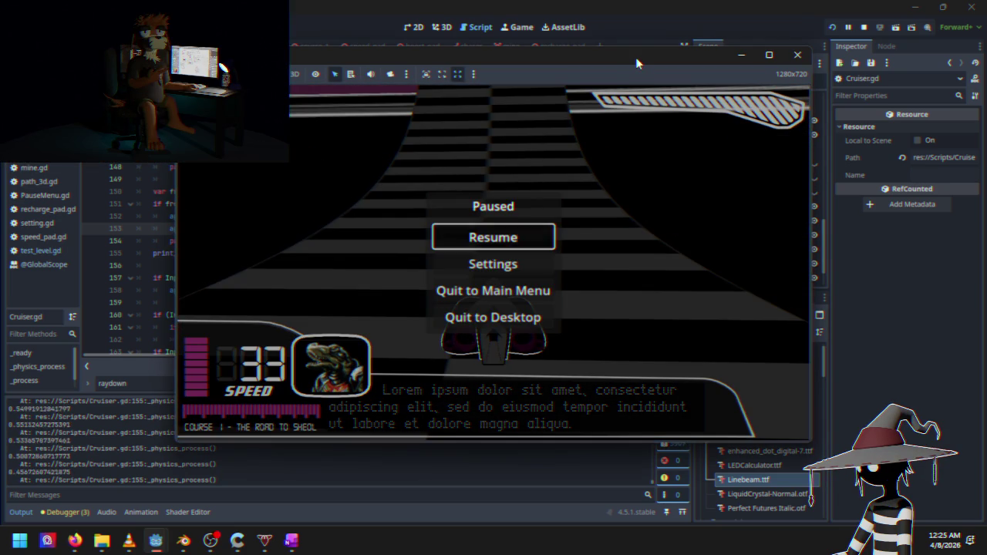
{"action": "key", "text": "Escape"}
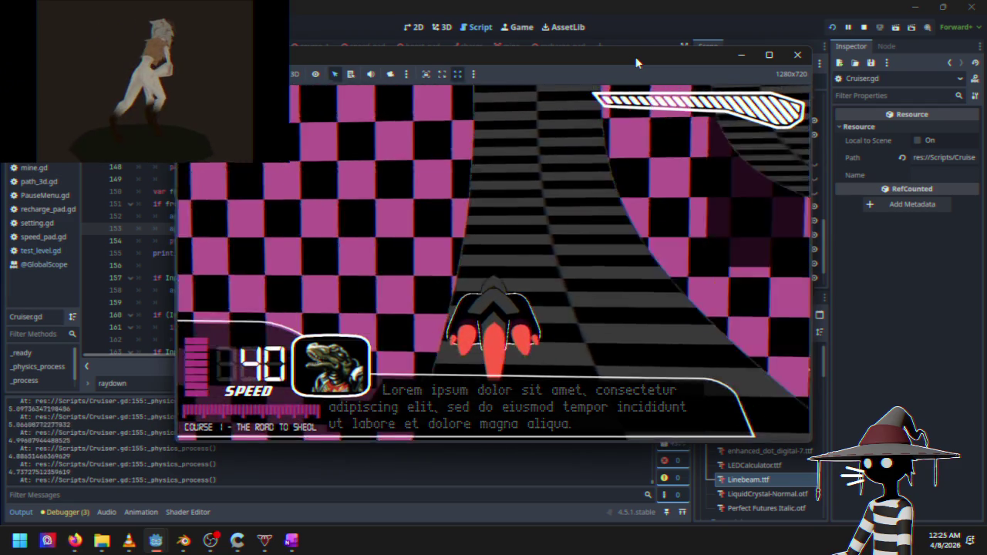
{"action": "left_click", "coordinate": [862, 30]}
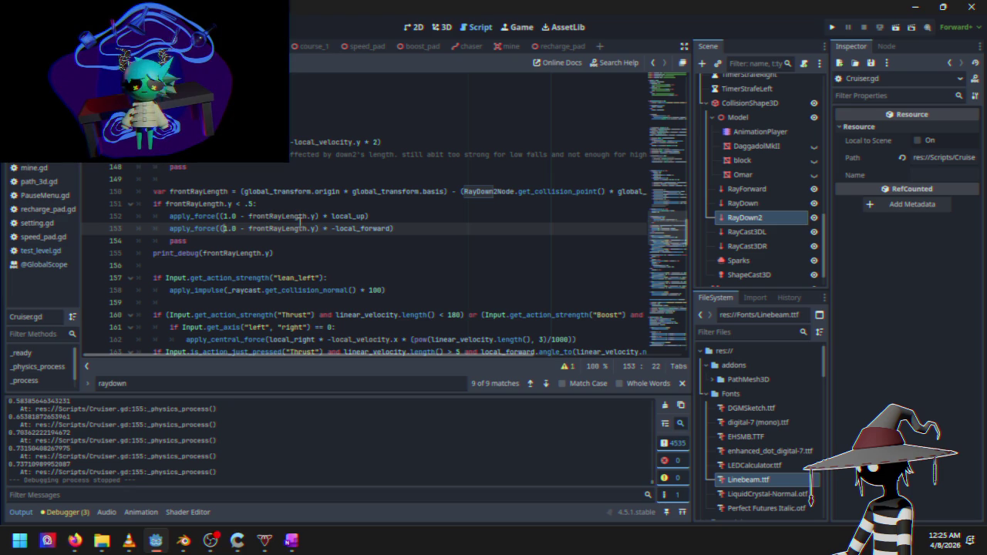
Comment out lines 152–153 with Ctrl+K, race Course 1, then quit to desktop
{"action": "mouse_move", "coordinate": [170, 217]}
{"action": "left_mouse_down"}
{"action": "mouse_move", "coordinate": [332, 217]}
{"action": "mouse_move", "coordinate": [403, 229]}
{"action": "left_mouse_up"}
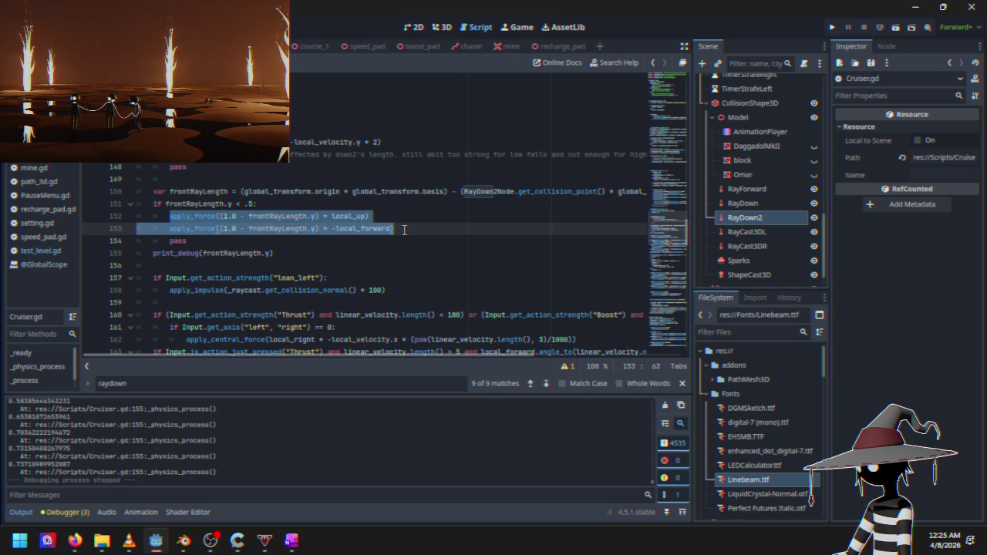
{"action": "key", "text": "ctrl+k"}
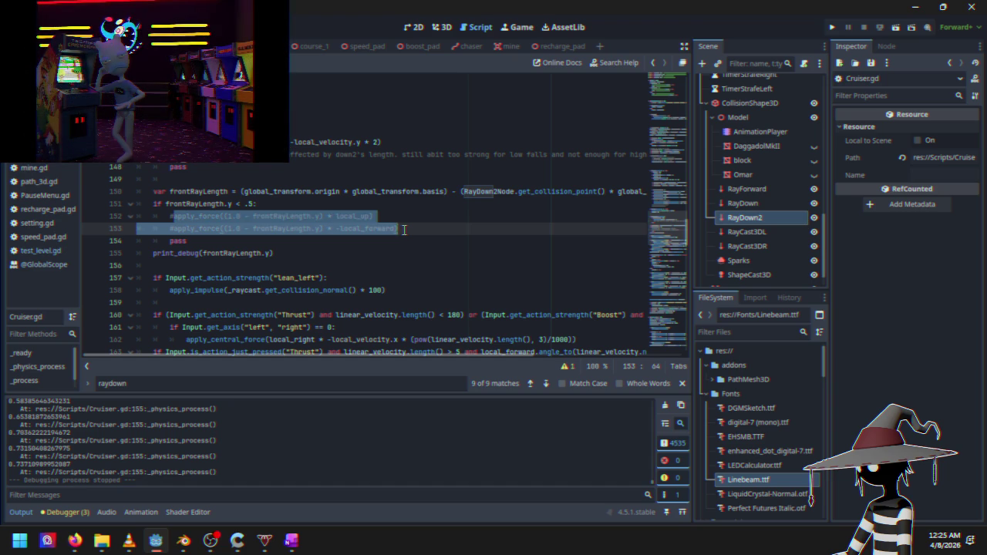
{"action": "left_click", "coordinate": [831, 29]}
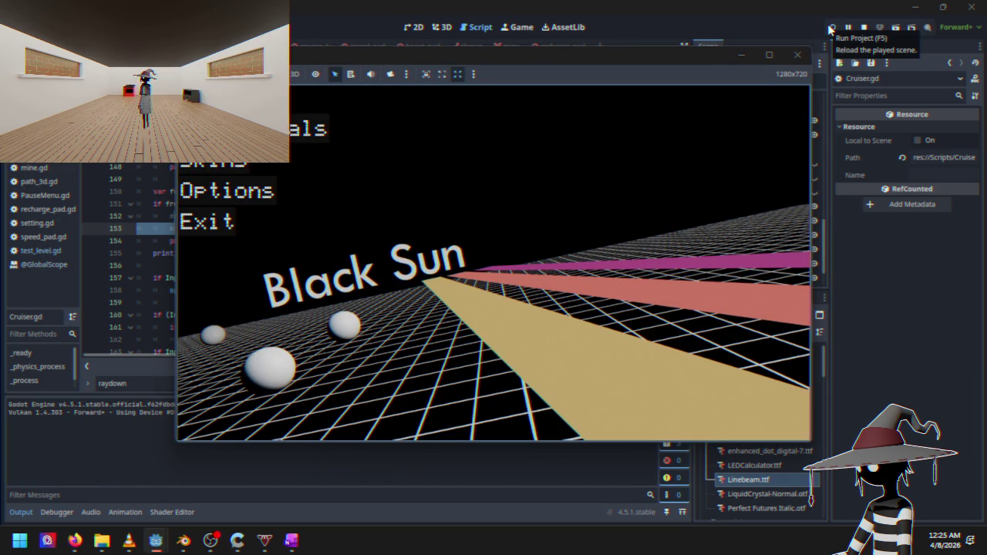
{"action": "key", "text": "Down"}
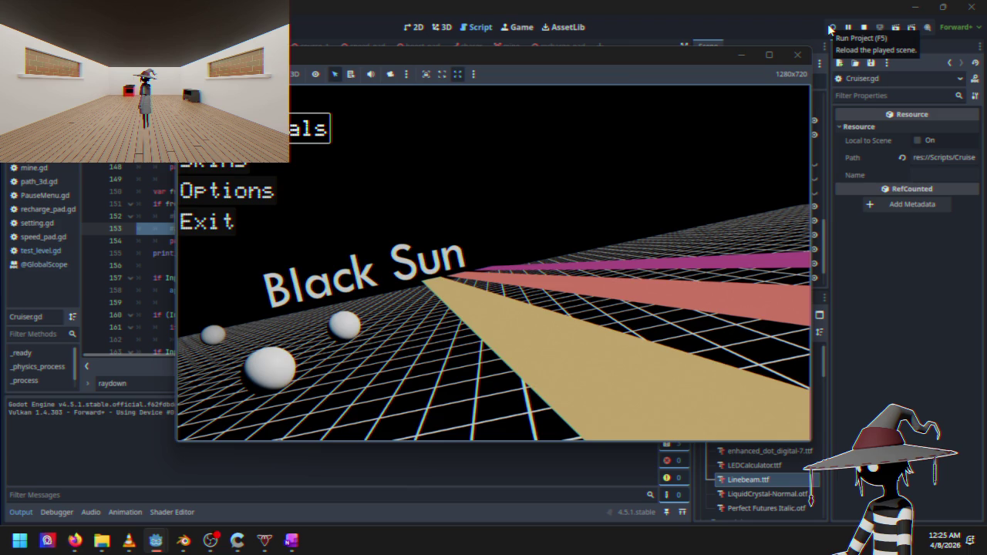
{"action": "key", "text": "Return"}
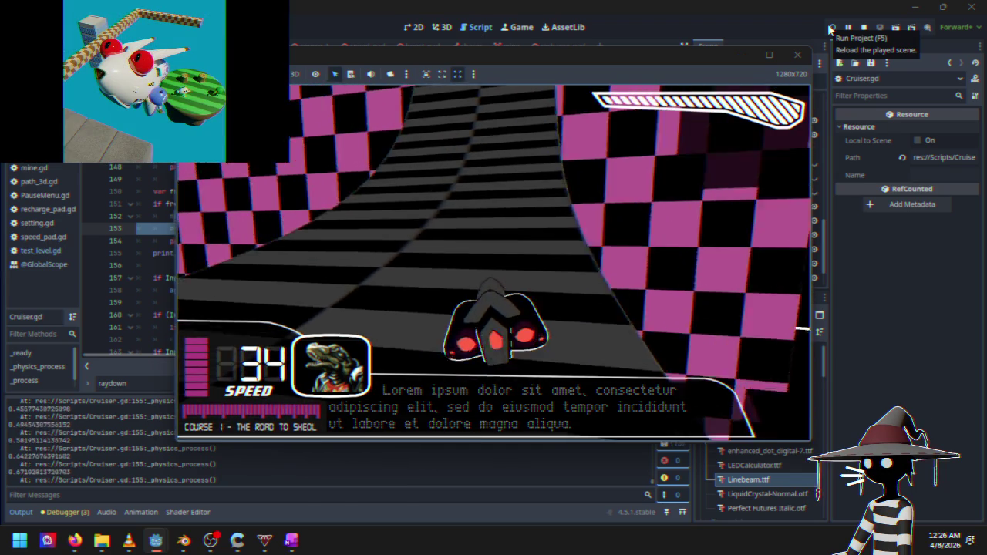
{"action": "key", "text": "Escape"}
{"action": "key", "text": "Down"}
{"action": "key", "text": "Down"}
{"action": "key", "text": "Down"}
{"action": "key", "text": "Return"}
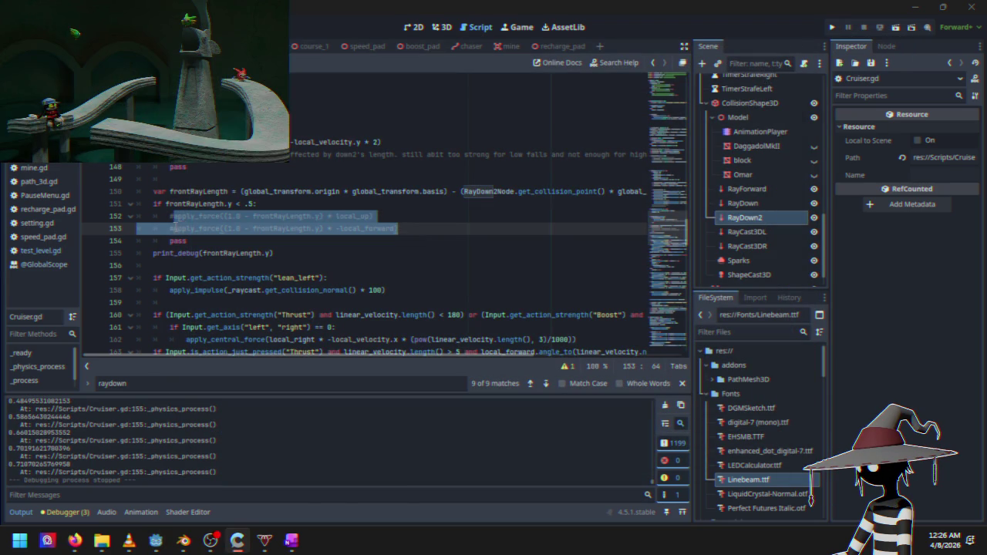
Uncomment both front-ray force lines and multiply the -local_forward force by 1000
{"action": "key", "text": "ctrl+k"}
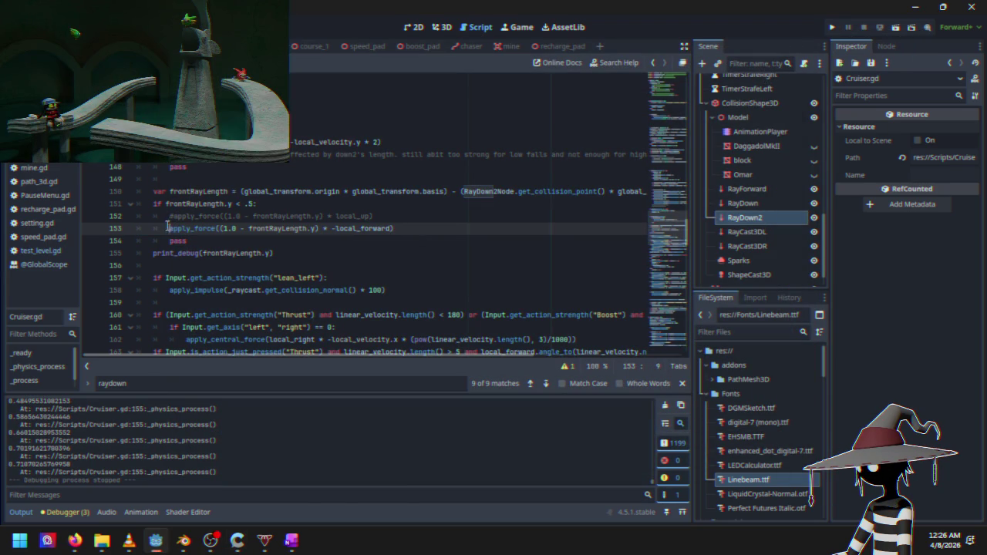
{"action": "left_click", "coordinate": [173, 217]}
{"action": "key", "text": "ctrl+k"}
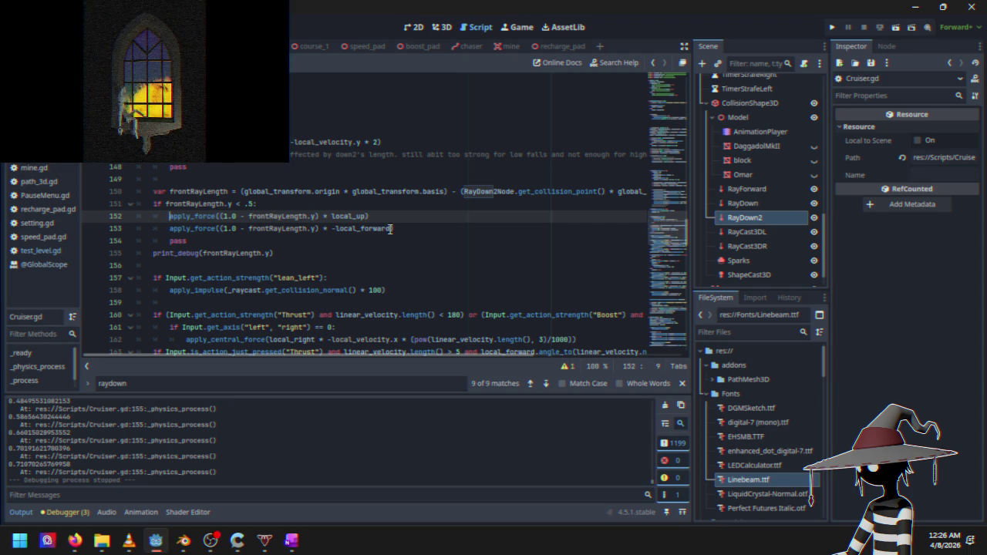
{"action": "left_click", "coordinate": [391, 232]}
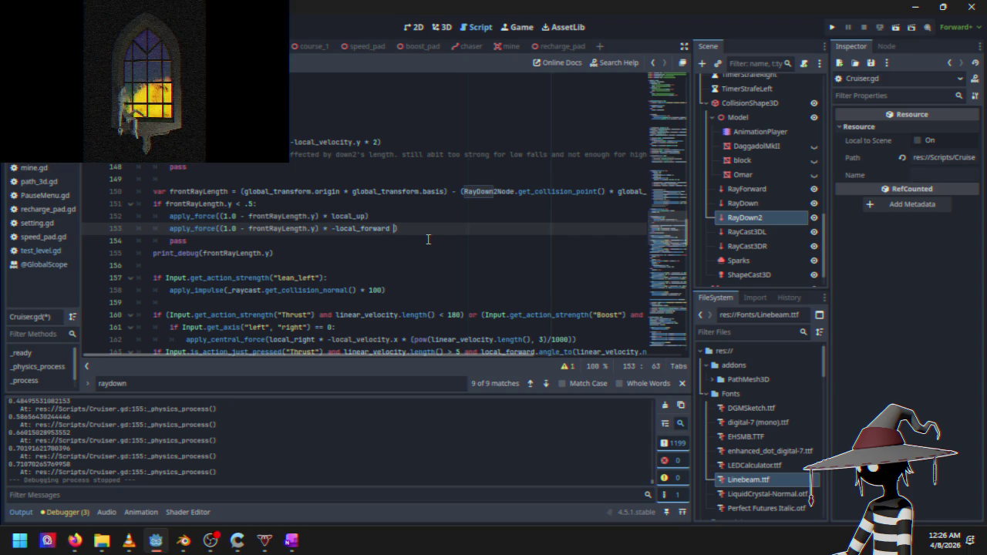
{"action": "type", "text": "*"}
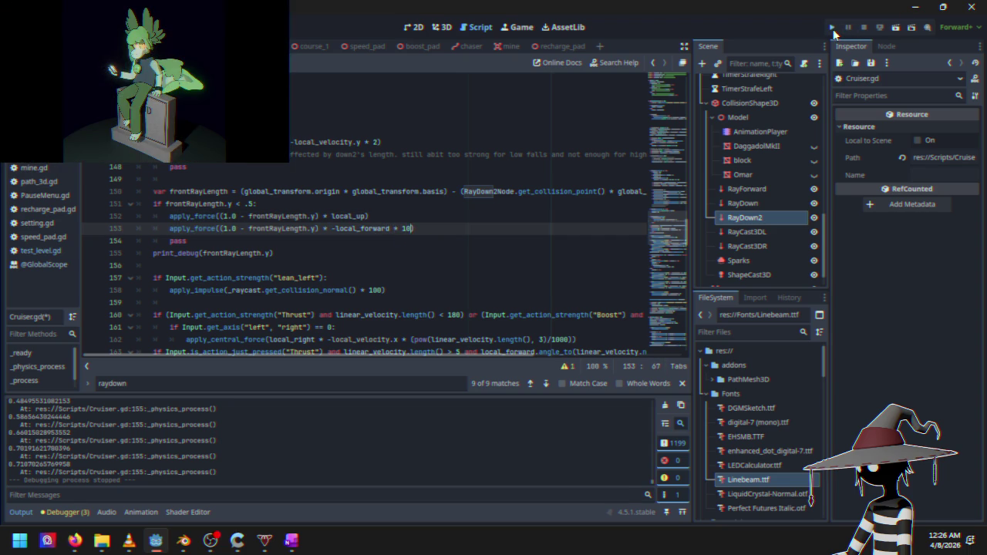
Run the game, race briefly, then quit to desktop from the pause menu
{"action": "left_click", "coordinate": [832, 28]}
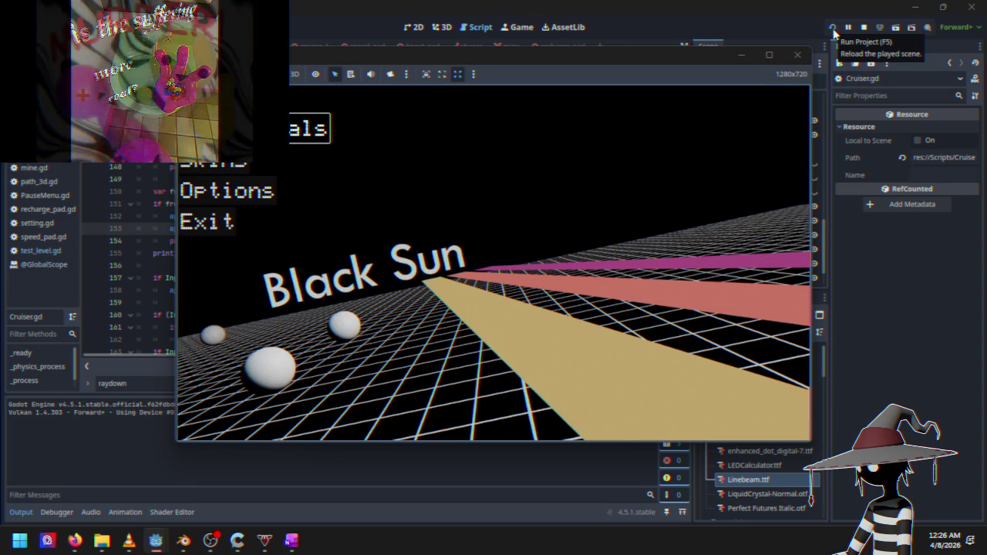
{"action": "key", "text": "Return"}
{"action": "key", "text": "w"}
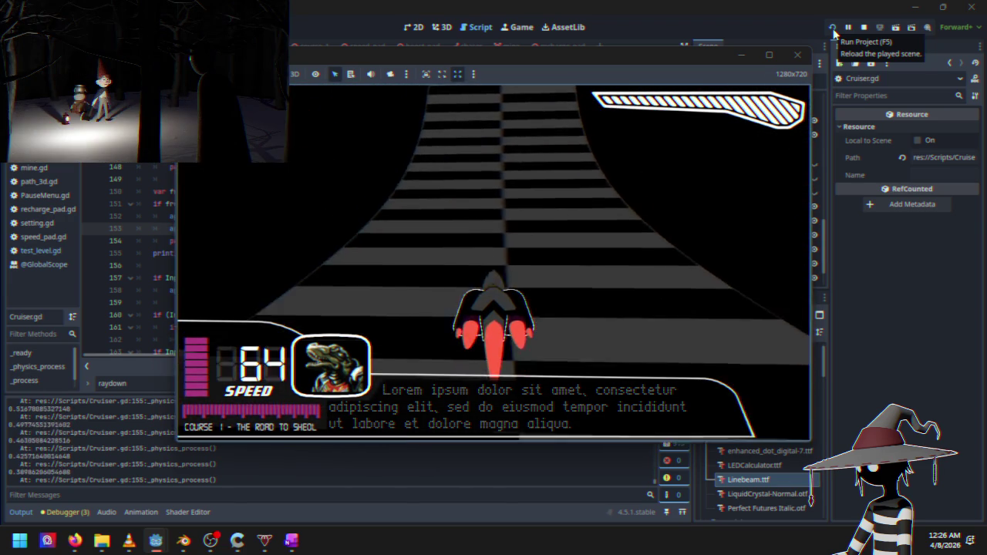
{"action": "key", "text": "Escape"}
{"action": "key", "text": "Down"}
{"action": "key", "text": "Down"}
{"action": "key", "text": "Down"}
{"action": "key", "text": "Return"}
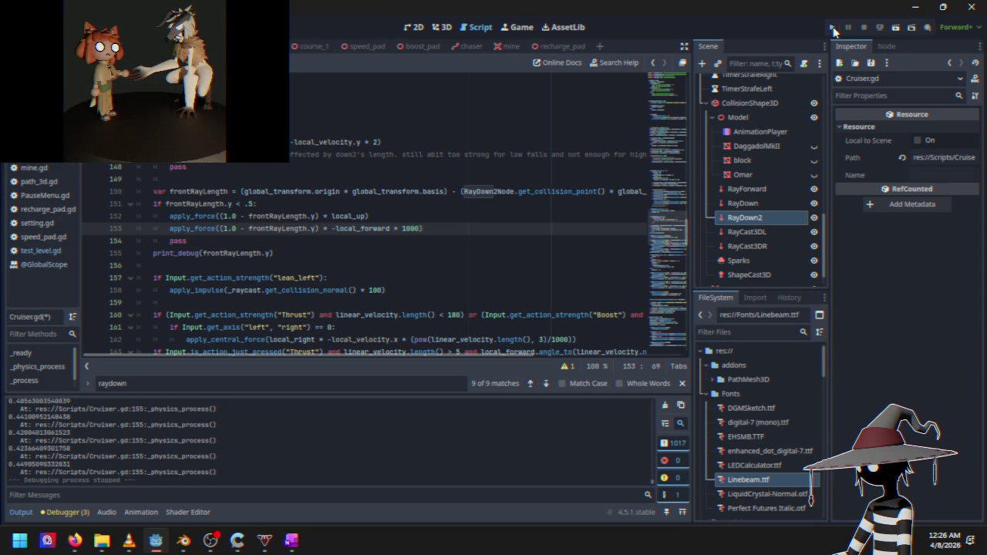
{"action": "left_click", "coordinate": [832, 28]}
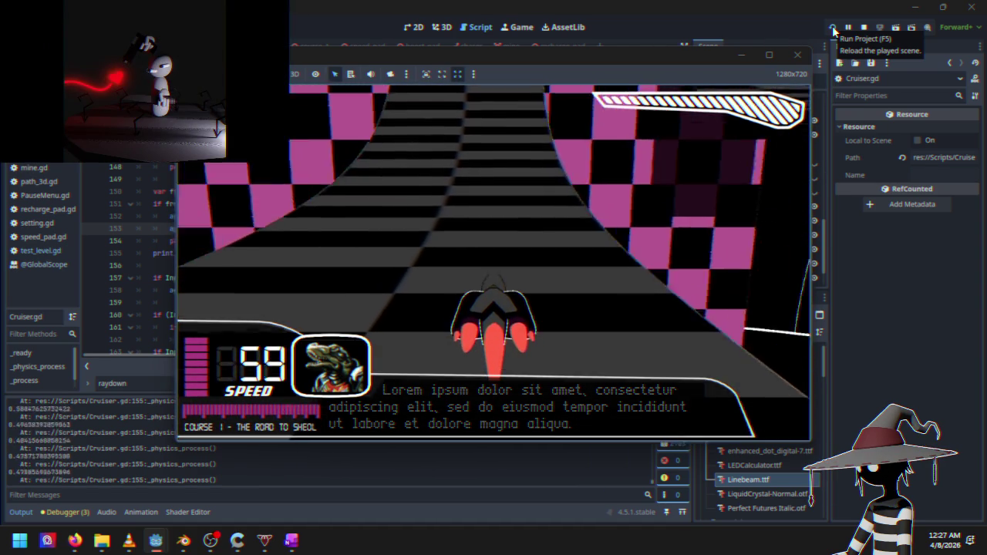
{"action": "key", "text": "Escape"}
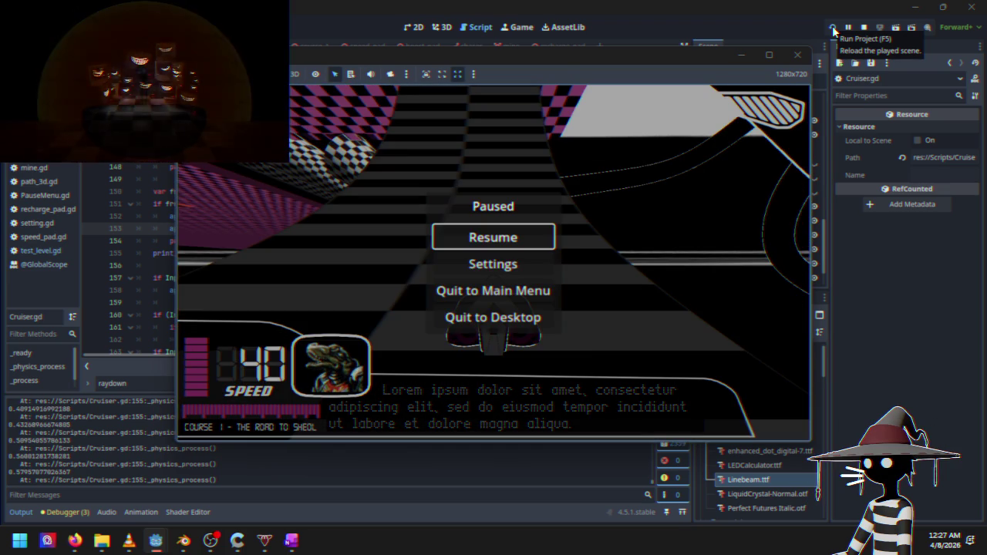
{"action": "left_click", "coordinate": [863, 27]}
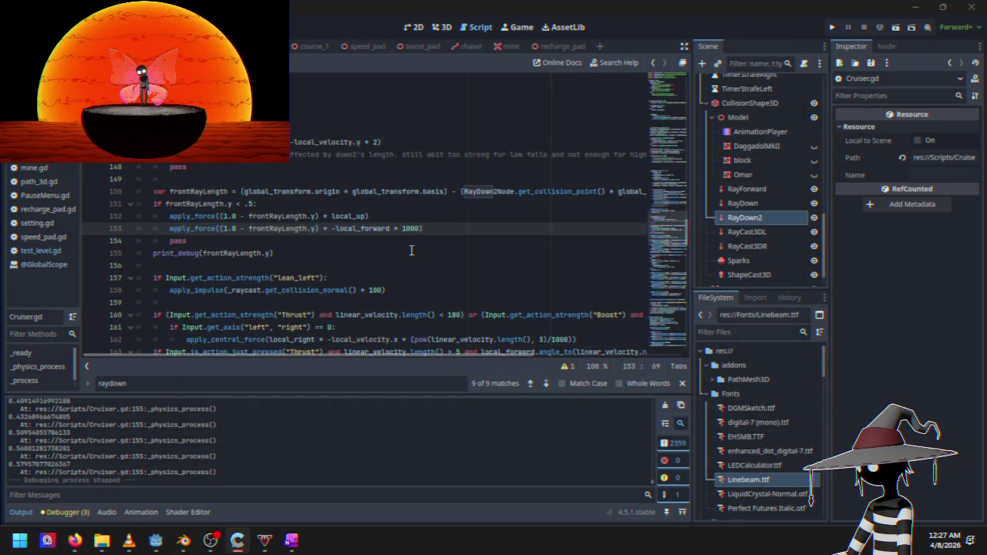
Change the -local_forward multiplier on line 153 from 1000 to 2000 and run the game
{"action": "left_click", "coordinate": [660, 259]}
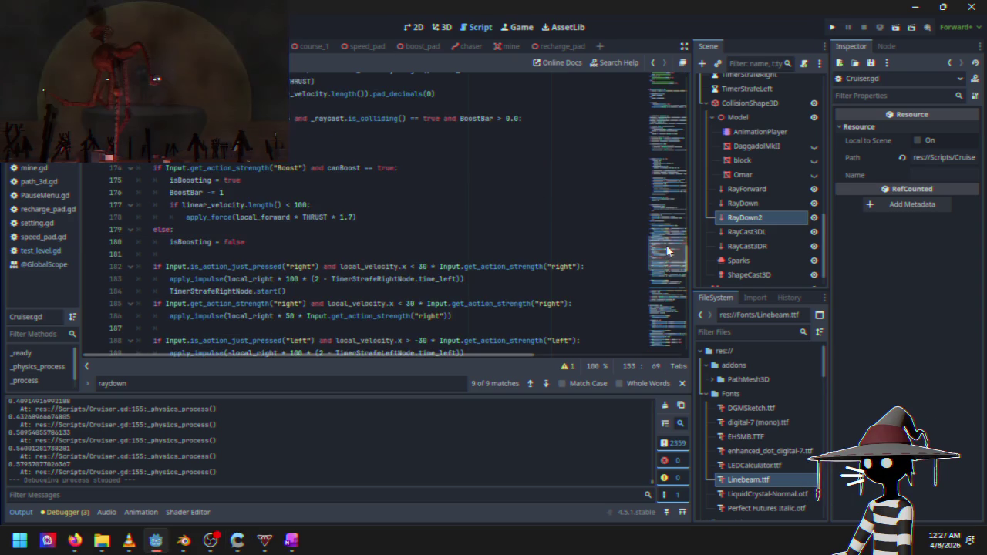
{"action": "left_click_drag", "start_coordinate": [667, 258], "coordinate": [655, 329]}
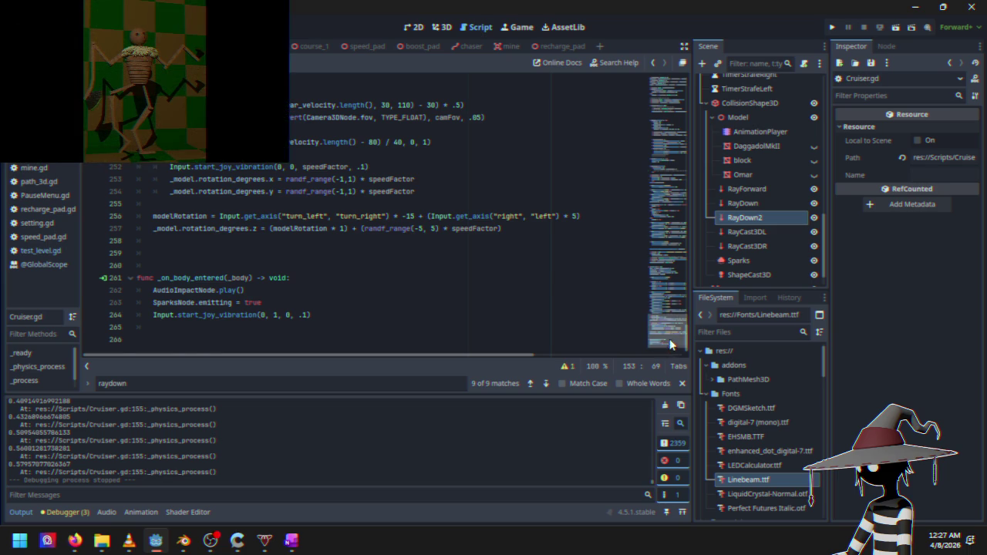
{"action": "mouse_move", "coordinate": [669, 344]}
{"action": "left_mouse_down"}
{"action": "mouse_move", "coordinate": [678, 81]}
{"action": "mouse_move", "coordinate": [684, 225]}
{"action": "left_mouse_up"}
{"action": "scroll", "coordinate": [684, 226], "scroll_direction": "down", "scroll_amount": 3}
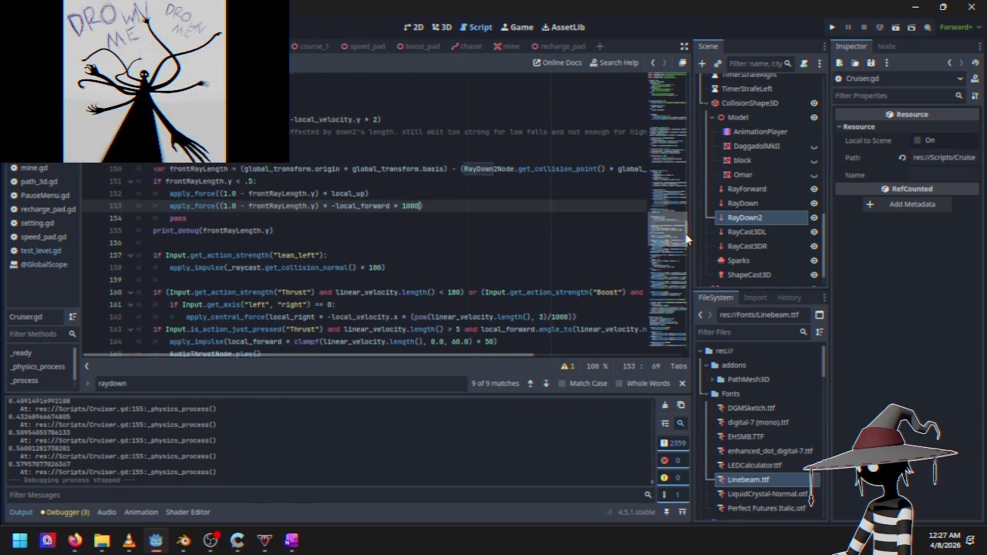
{"action": "scroll", "coordinate": [686, 222], "scroll_direction": "up", "scroll_amount": 8}
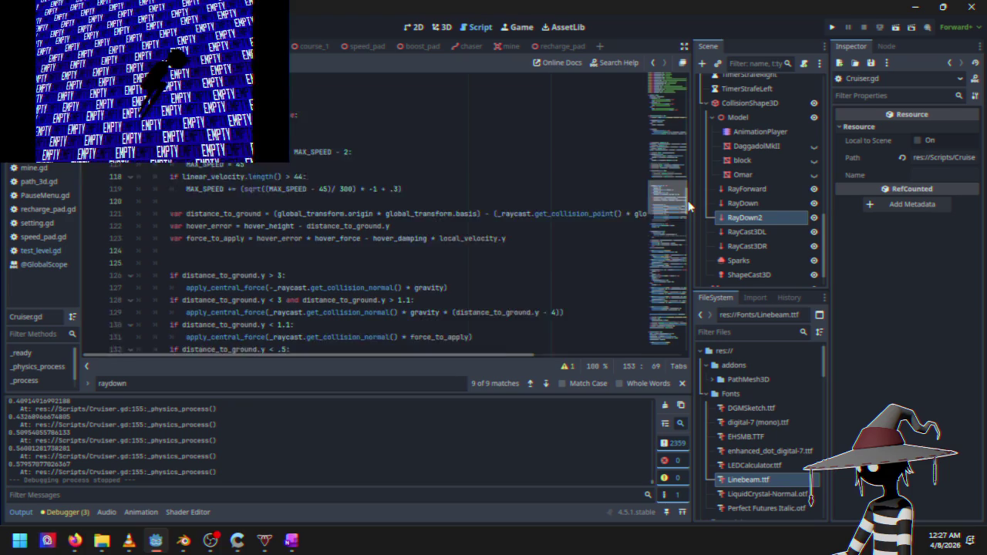
{"action": "left_click_drag", "start_coordinate": [688, 205], "coordinate": [690, 192]}
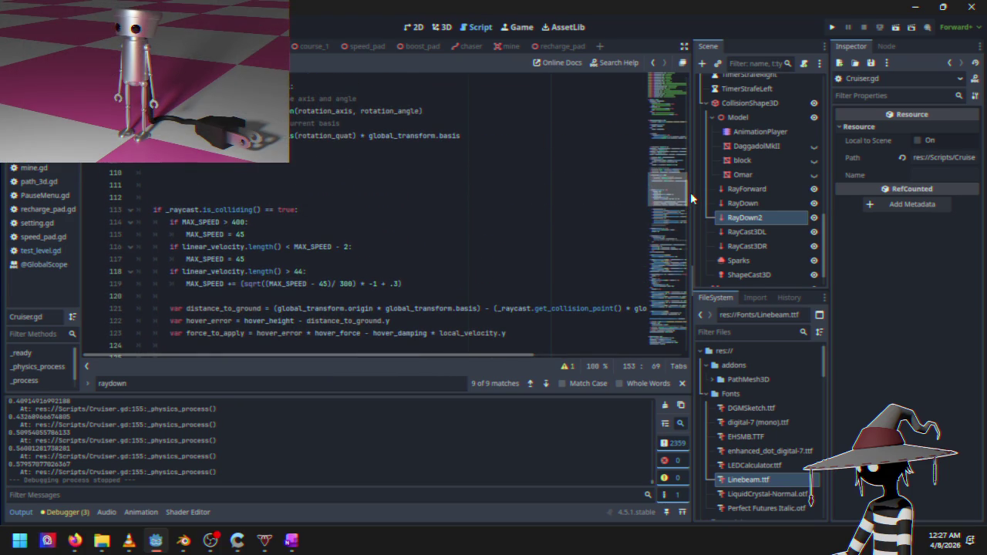
{"action": "mouse_move", "coordinate": [690, 192]}
{"action": "left_mouse_down"}
{"action": "mouse_move", "coordinate": [703, 286]}
{"action": "mouse_move", "coordinate": [688, 132]}
{"action": "mouse_move", "coordinate": [697, 255]}
{"action": "left_mouse_up"}
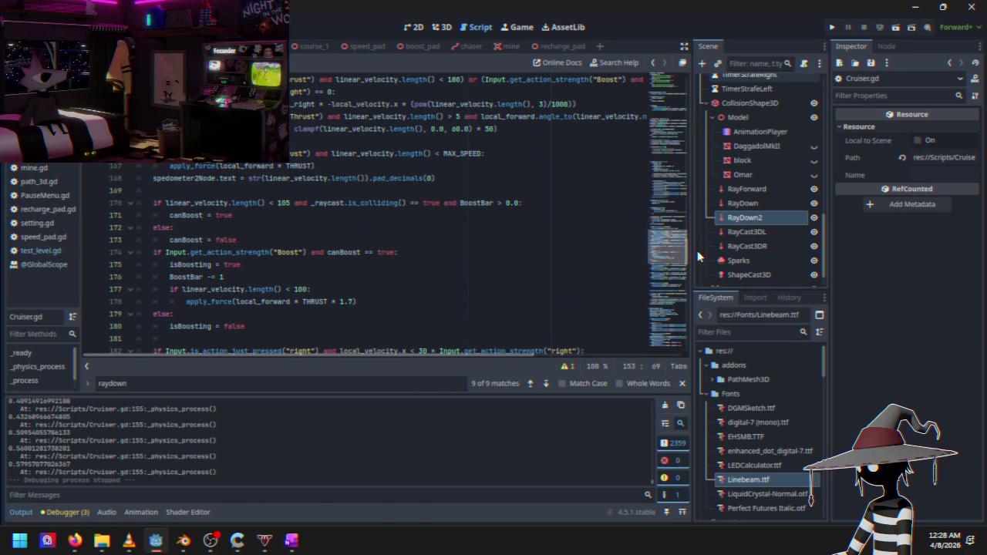
{"action": "mouse_move", "coordinate": [698, 255]}
{"action": "left_mouse_down"}
{"action": "mouse_move", "coordinate": [693, 293]}
{"action": "mouse_move", "coordinate": [690, 243]}
{"action": "left_mouse_up"}
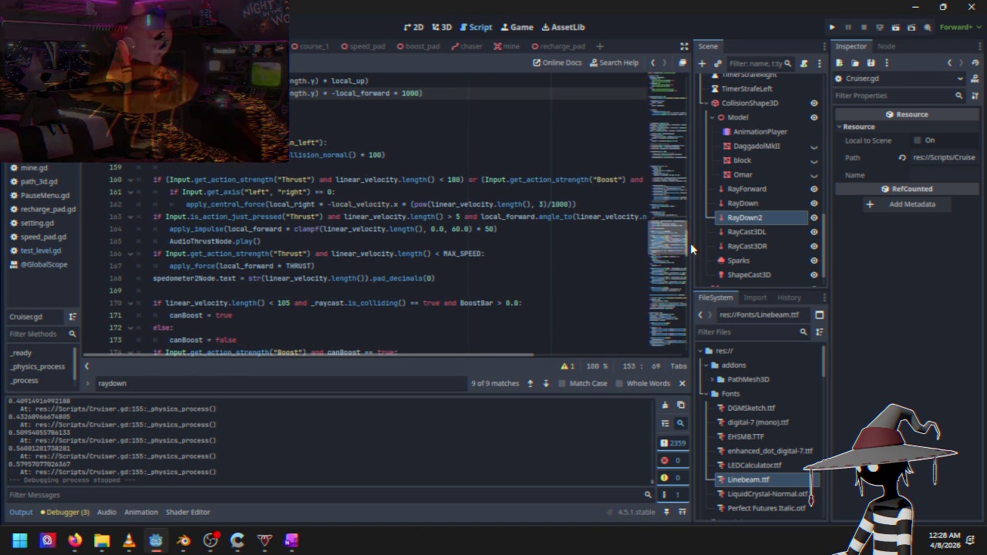
{"action": "mouse_move", "coordinate": [690, 242]}
{"action": "left_mouse_down"}
{"action": "mouse_move", "coordinate": [666, 103]}
{"action": "mouse_move", "coordinate": [660, 158]}
{"action": "mouse_move", "coordinate": [684, 209]}
{"action": "left_mouse_up"}
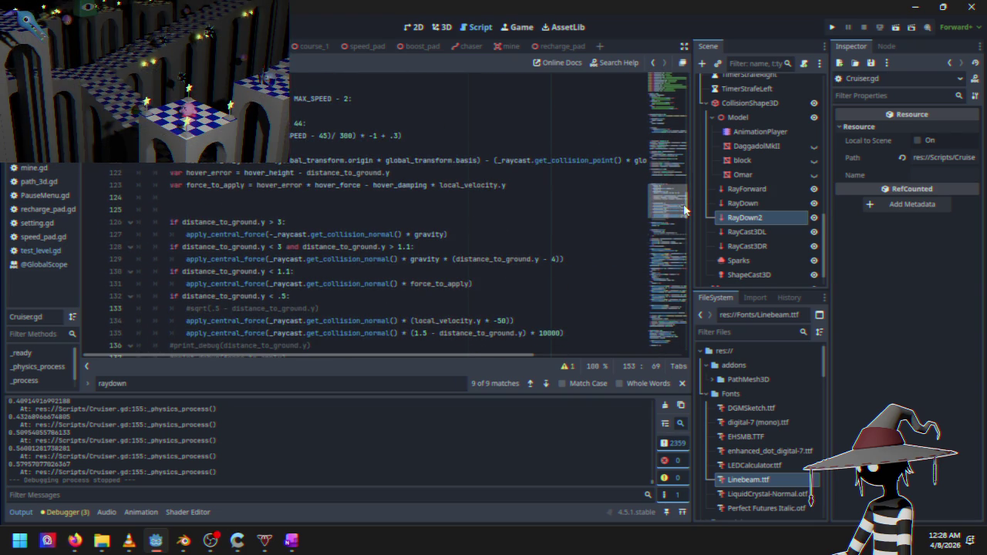
{"action": "left_click_drag", "start_coordinate": [684, 209], "coordinate": [688, 237]}
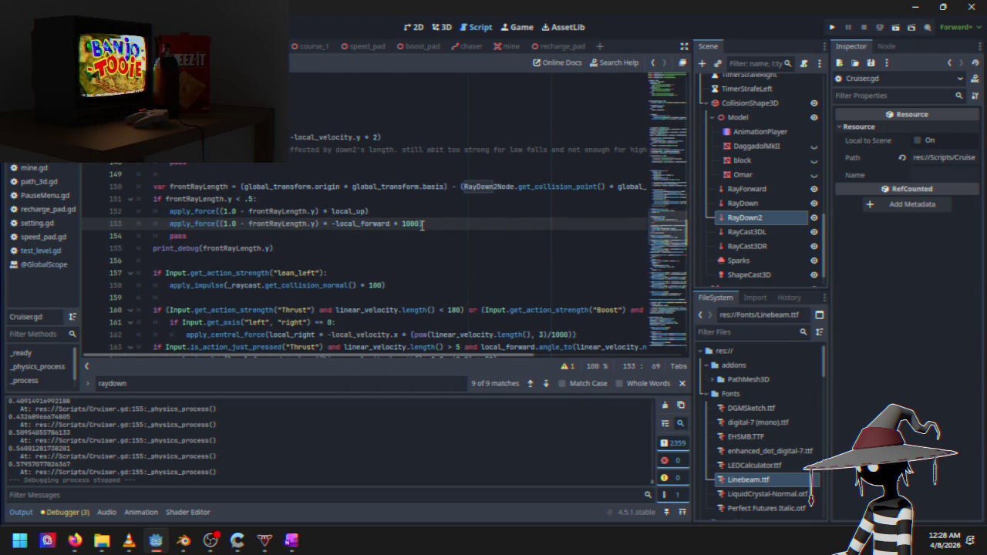
{"action": "key", "text": "BackSpace"}
{"action": "type", "text": "2"}
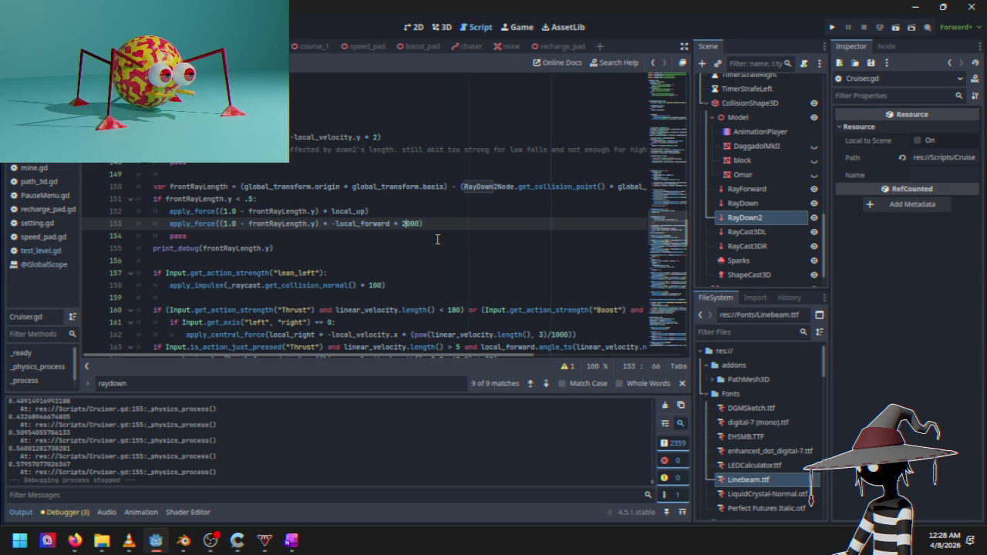
{"action": "left_click", "coordinate": [829, 27]}
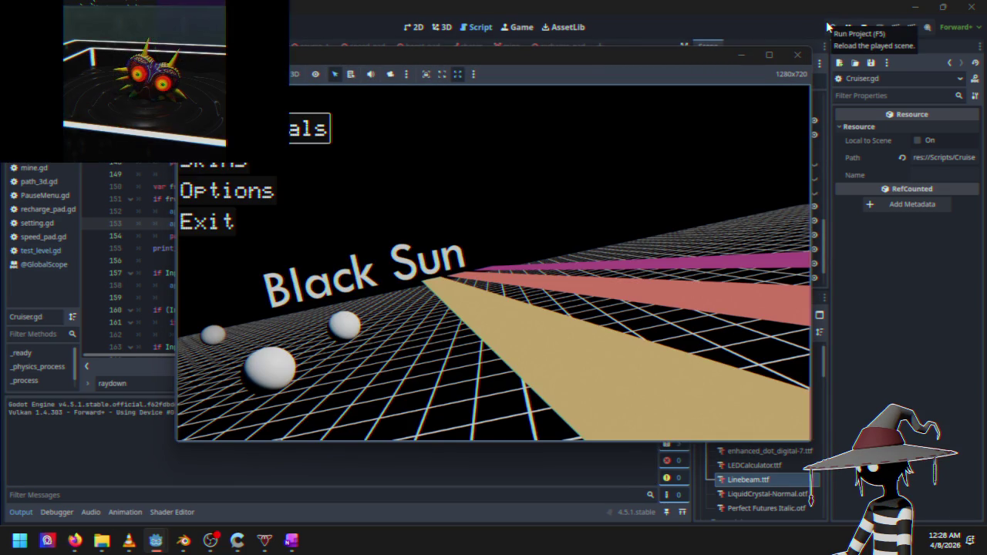
Drive a Course 1 test race with the 2000 forward force, then pause and stop the game
{"action": "key", "text": "Return"}
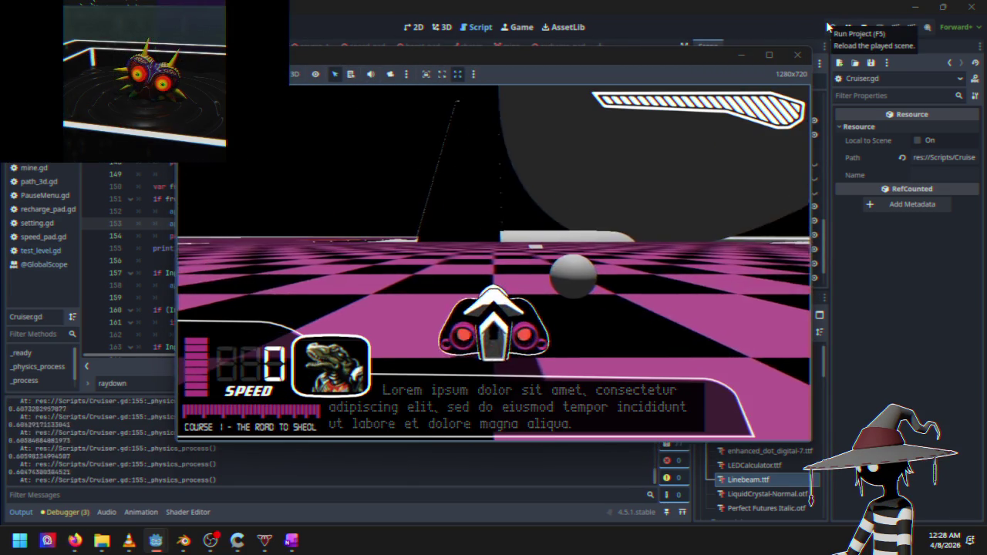
{"action": "key", "text": "Up"}
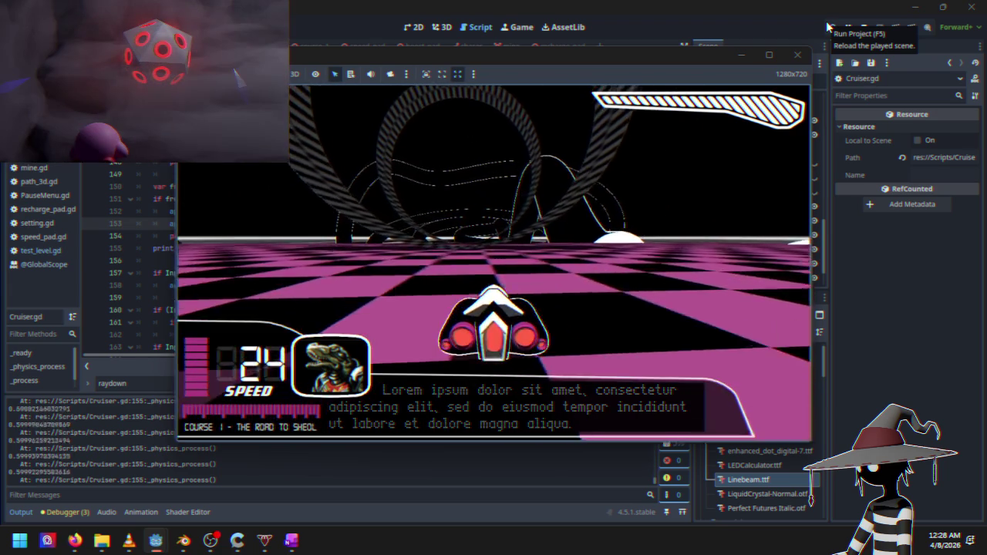
{"action": "key", "text": "Right"}
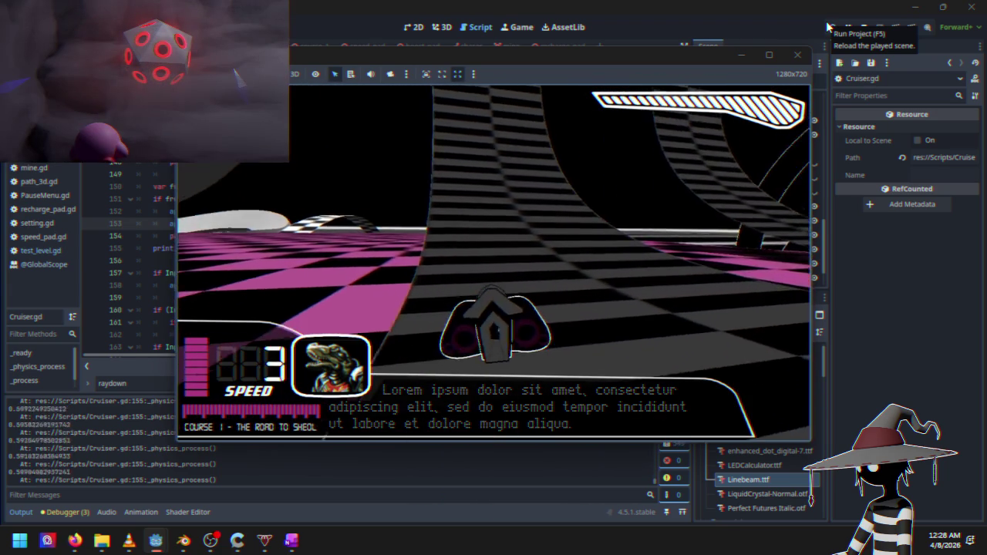
{"action": "key", "text": "Up"}
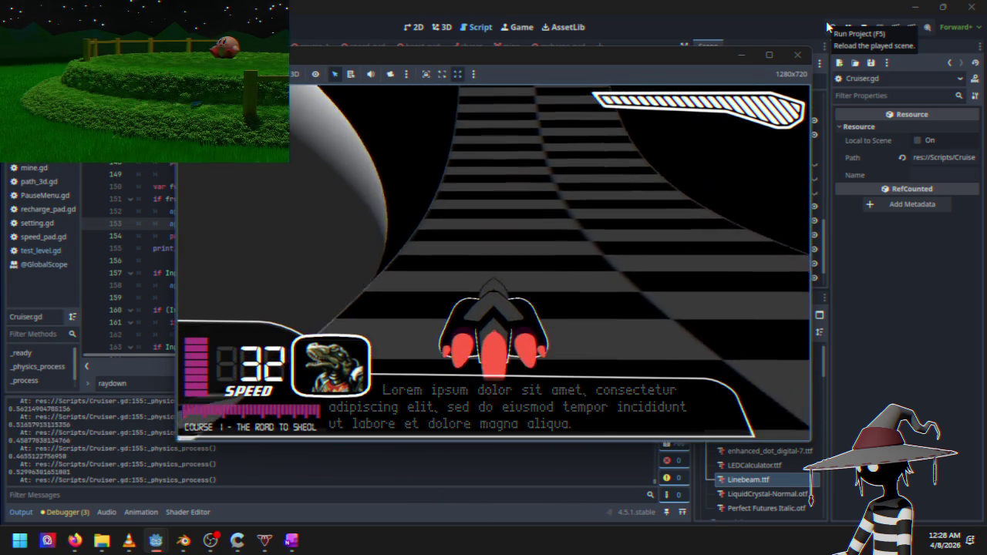
{"action": "key", "text": "Up"}
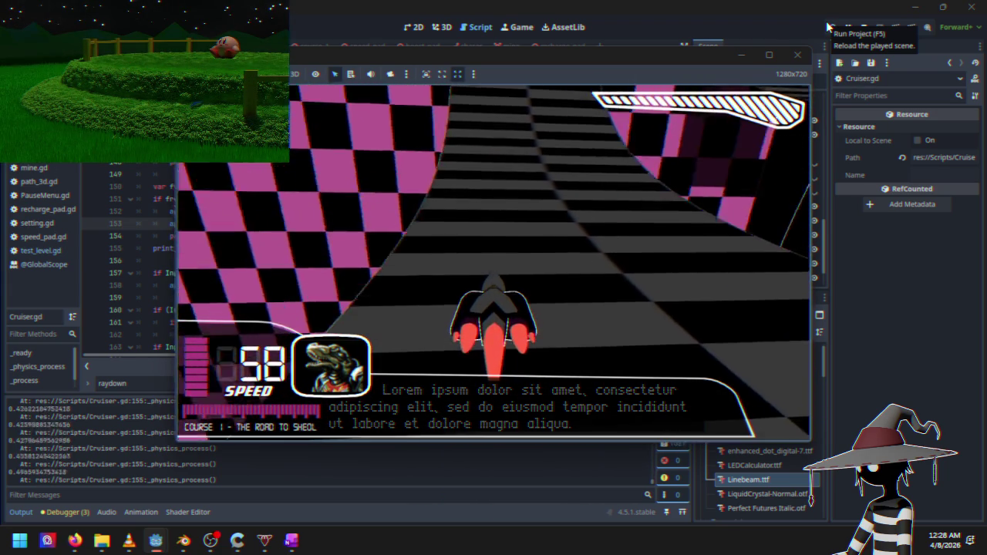
{"action": "key", "text": "Down"}
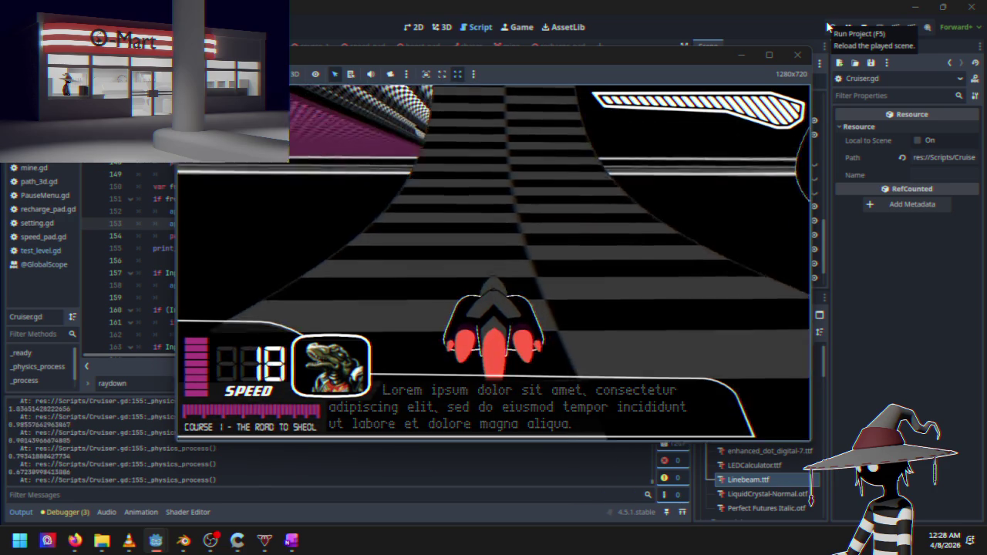
{"action": "key", "text": "Up"}
{"action": "key", "text": "Up"}
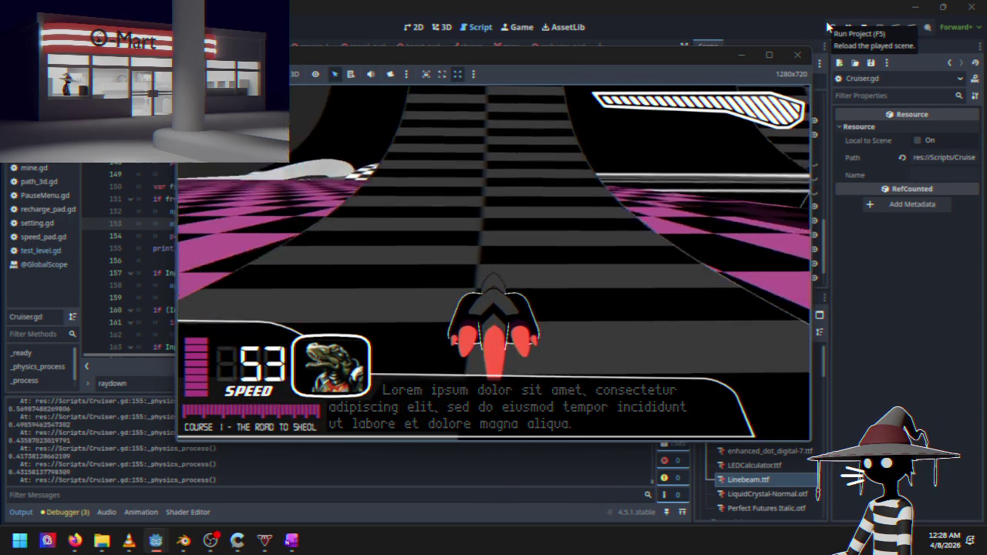
{"action": "key", "text": "Escape"}
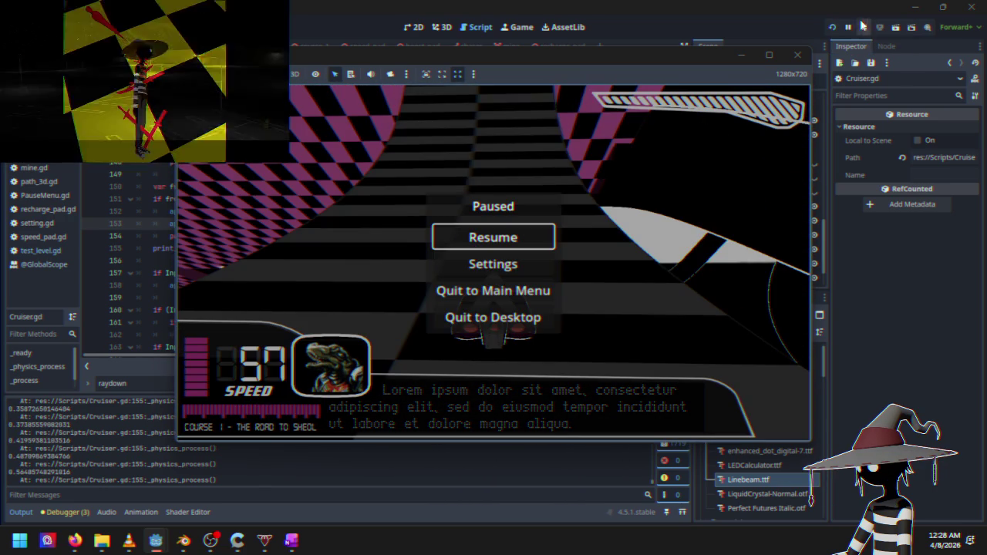
{"action": "left_click", "coordinate": [863, 27]}
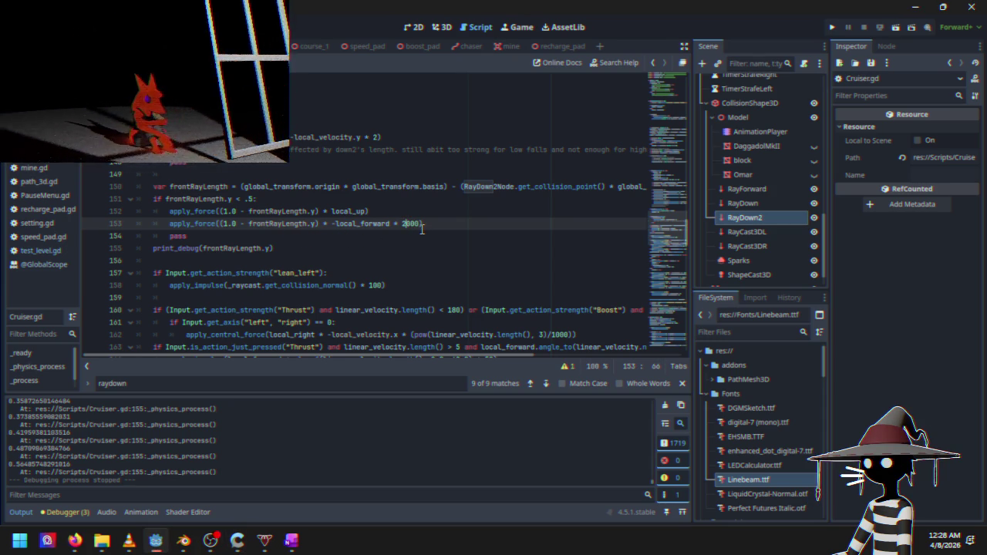
Change line 153's forward force multiplier from 2000 to 4000 and relaunch the game
{"action": "key", "text": "BackSpace"}
{"action": "type", "text": "4"}
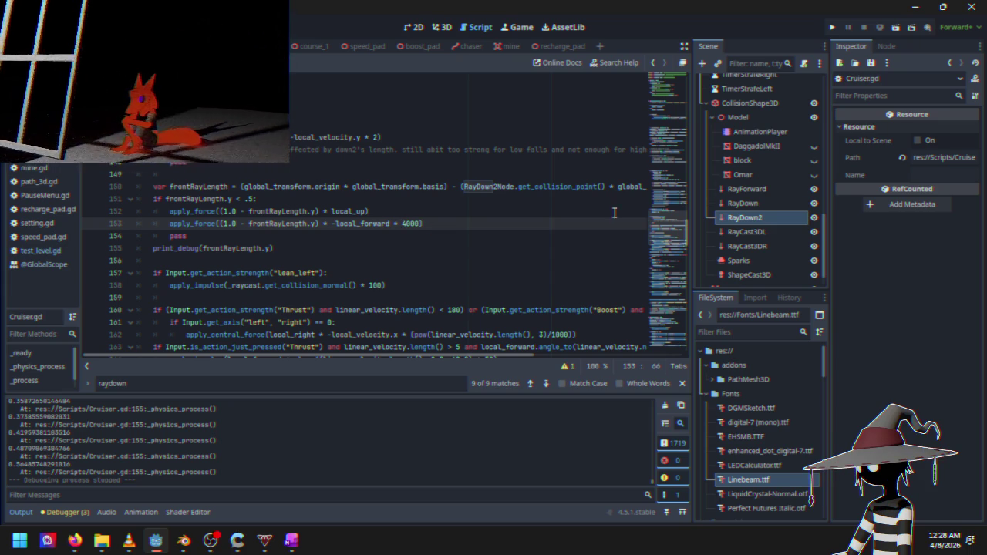
{"action": "left_click", "coordinate": [832, 28]}
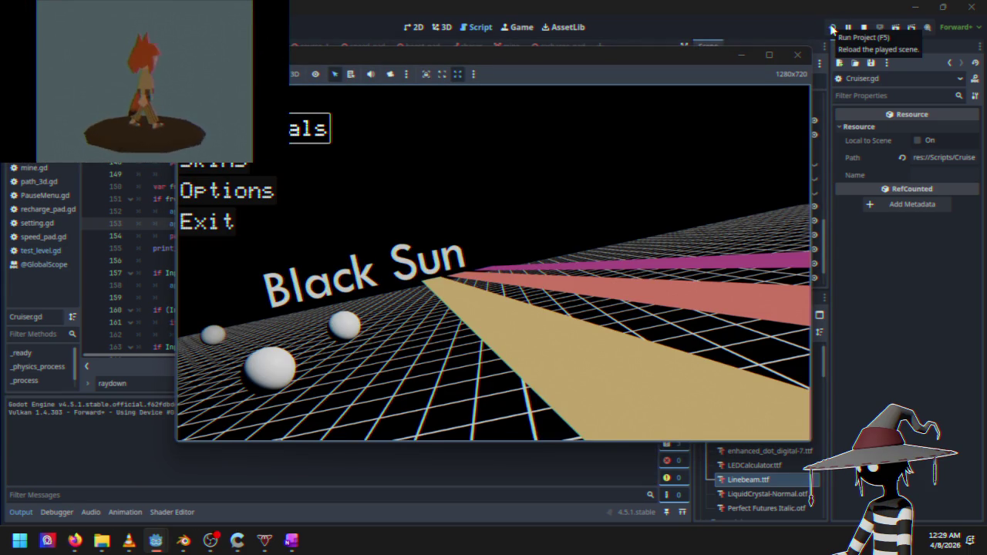
Race Course 1 with the 4000 forward force, then Quit to Desktop from the pause menu
{"action": "key", "text": "Return"}
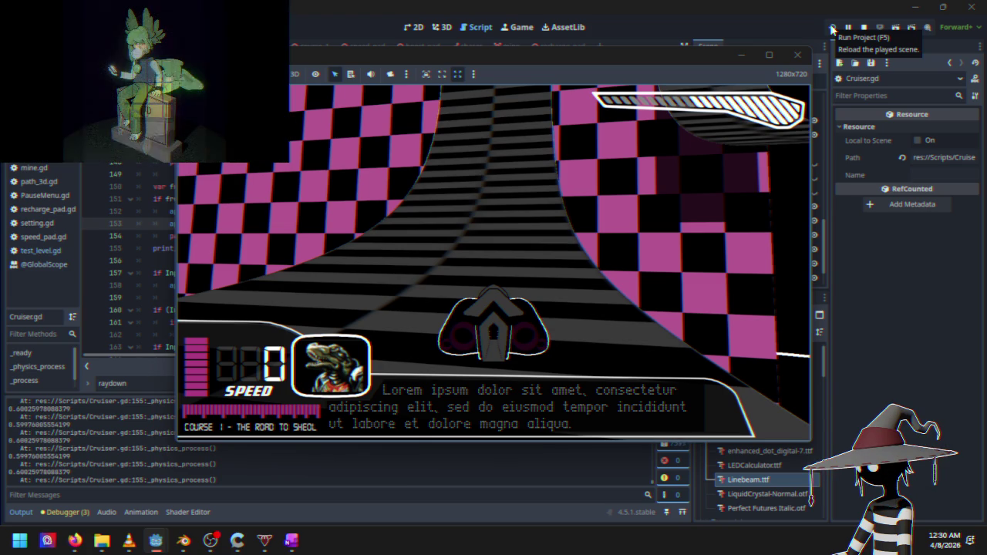
{"action": "key", "text": "Escape"}
{"action": "key", "text": "Down"}
{"action": "key", "text": "Down"}
{"action": "key", "text": "Down"}
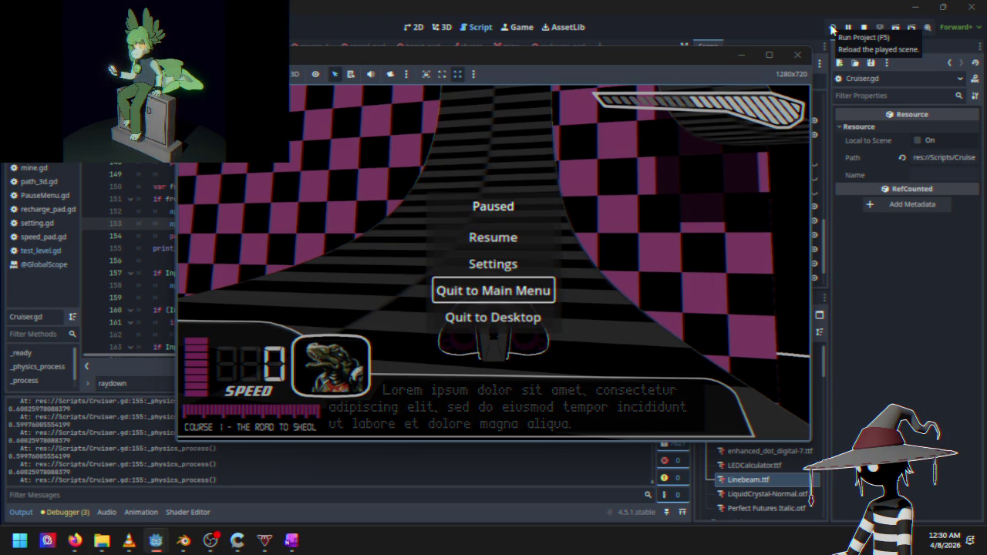
{"action": "key", "text": "Return"}
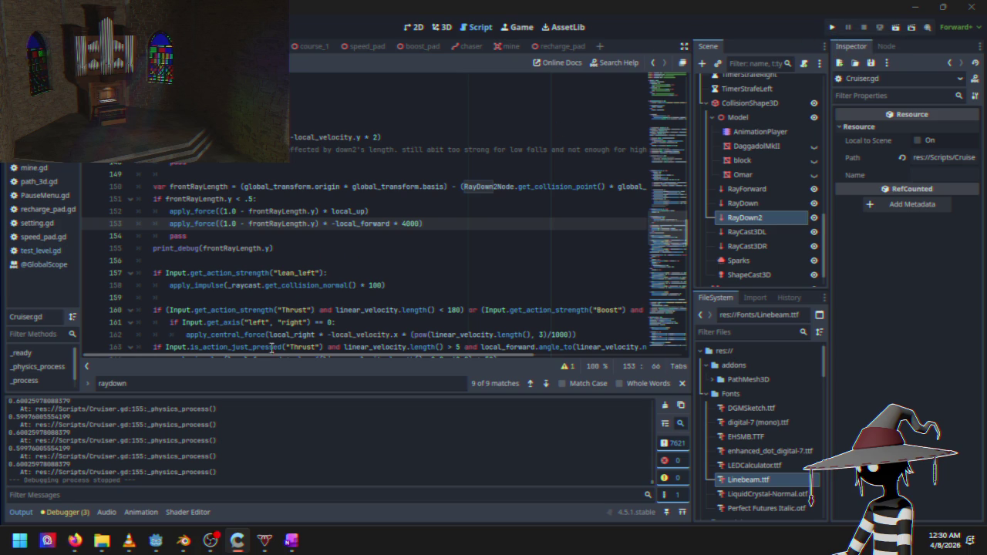
Insert a new line 151 below the frontRayLength declaration, deleting the stray test characters
{"action": "left_click_drag", "start_coordinate": [329, 352], "coordinate": [517, 366]}
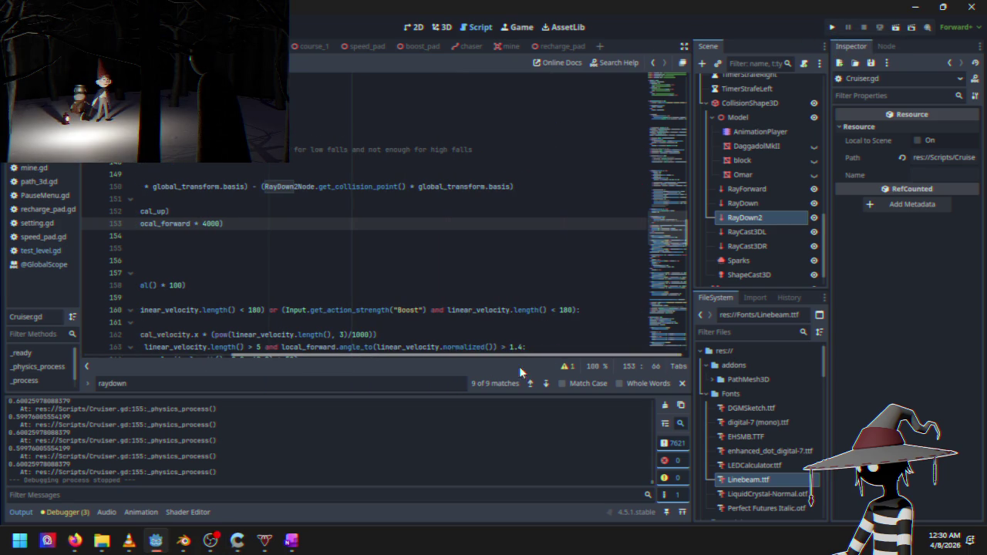
{"action": "left_click", "coordinate": [536, 187]}
{"action": "key", "text": "Return"}
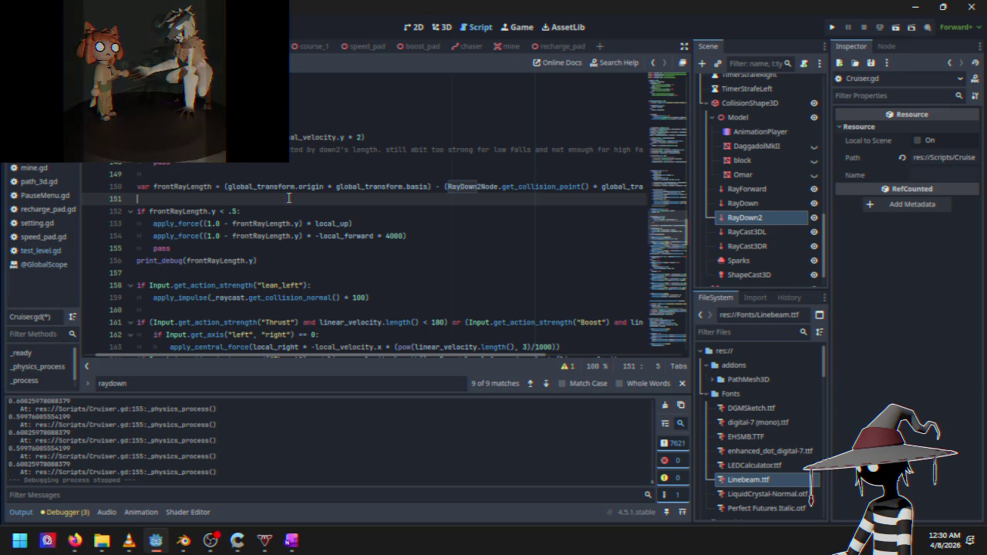
{"action": "type", "text": "asdfa"}
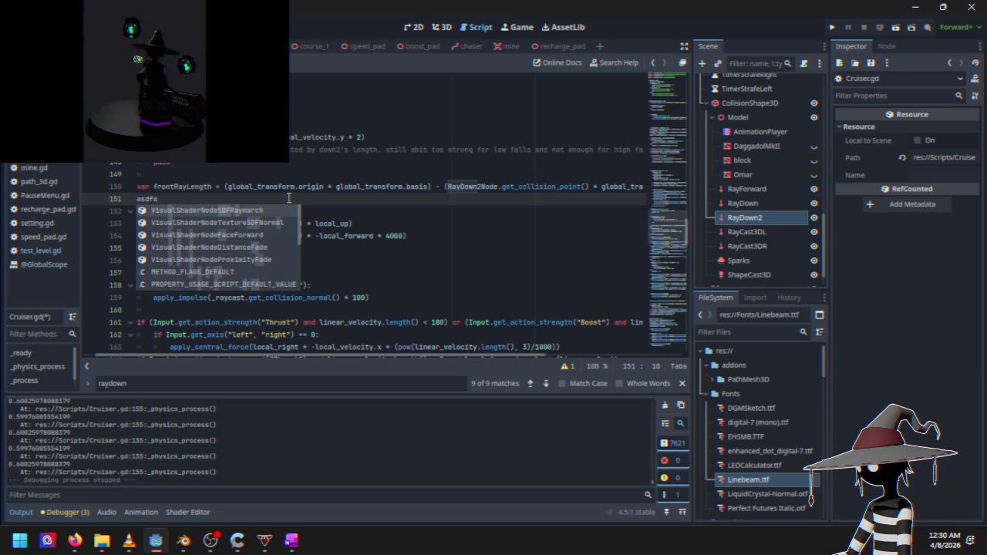
{"action": "key", "text": "BackSpace"}
{"action": "key", "text": "BackSpace"}
{"action": "key", "text": "BackSpace"}
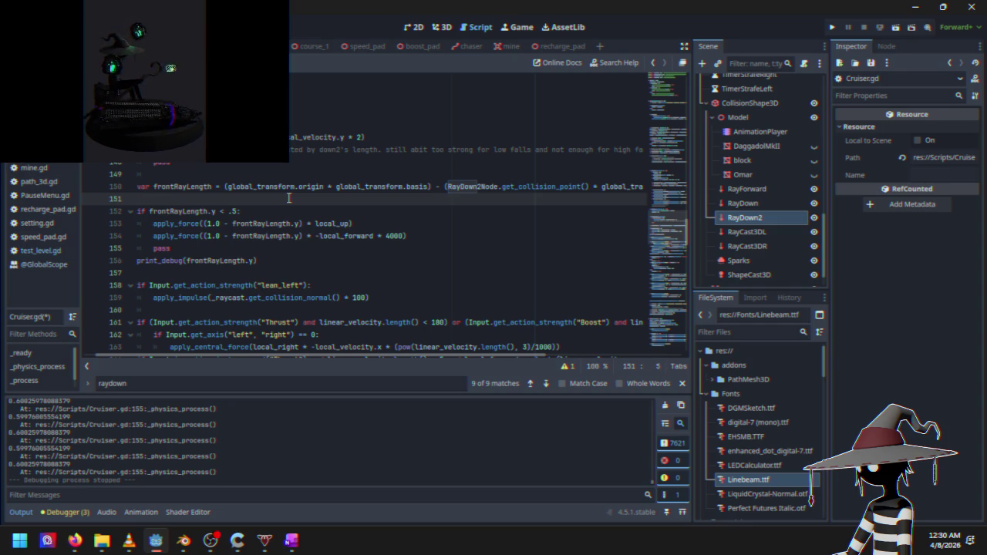
{"action": "left_click_drag", "start_coordinate": [353, 363], "coordinate": [261, 363]}
{"action": "scroll", "coordinate": [203, 240], "scroll_direction": "up", "scroll_amount": 10}
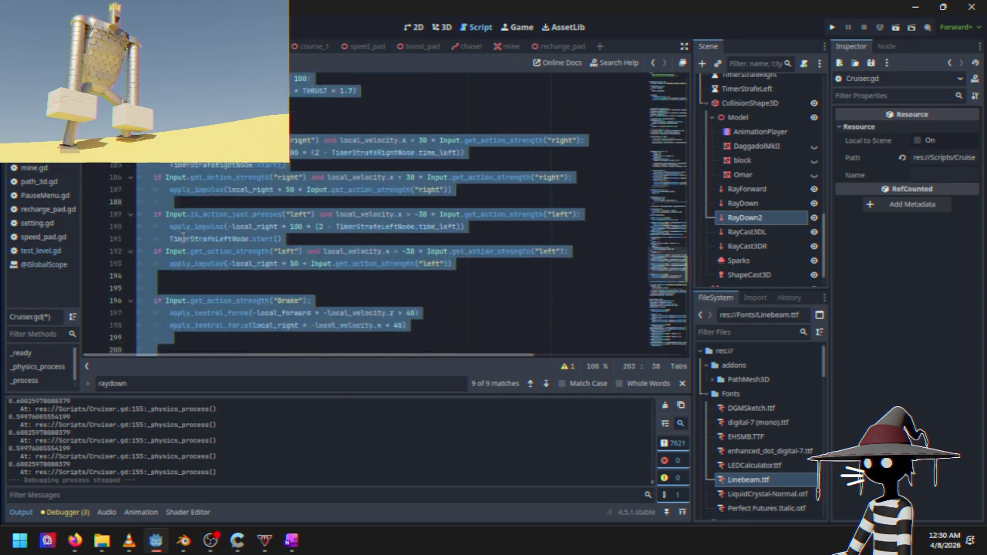
{"action": "scroll", "coordinate": [203, 240], "scroll_direction": "up", "scroll_amount": 3}
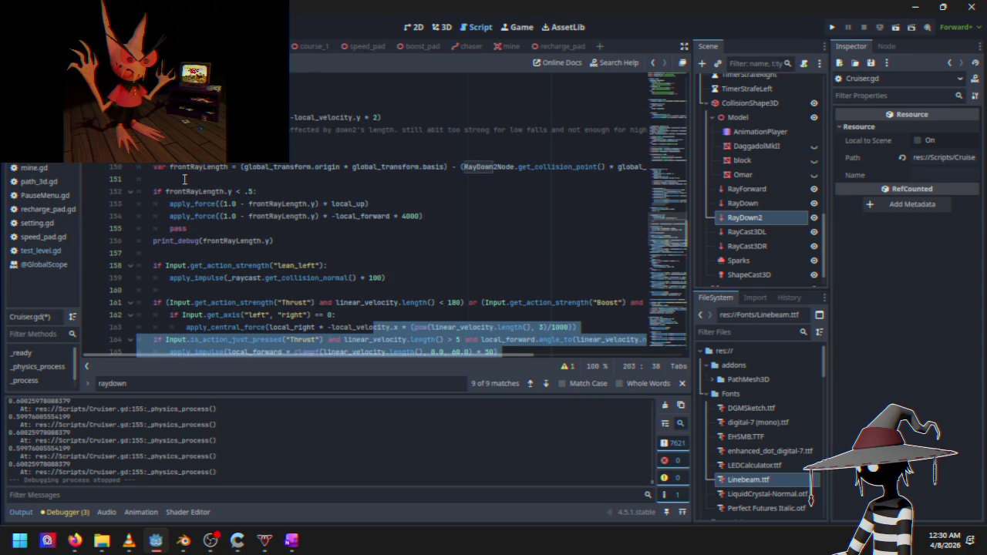
{"action": "left_click", "coordinate": [184, 179]}
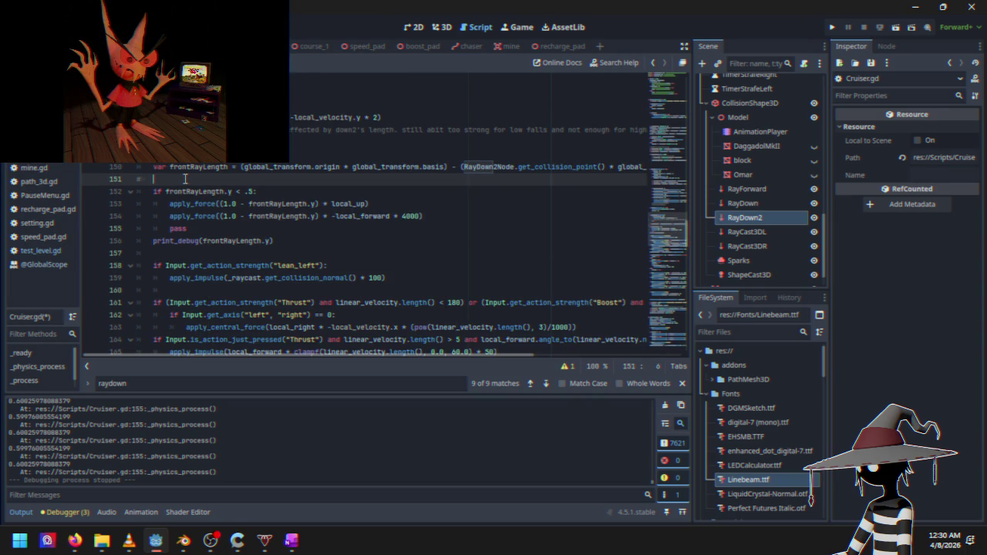
{"action": "type", "text": "# can"}
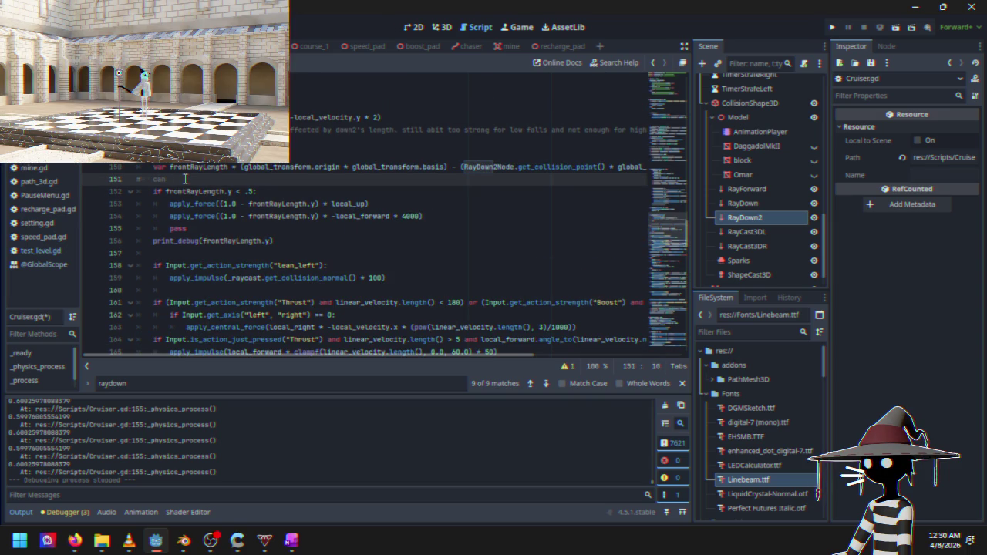
Add comments 'get negative values bad bad bad' on line 151 and 'doesn't help when you try to boost on a curve' below the forward-force line
{"action": "type", "text": "get ne"}
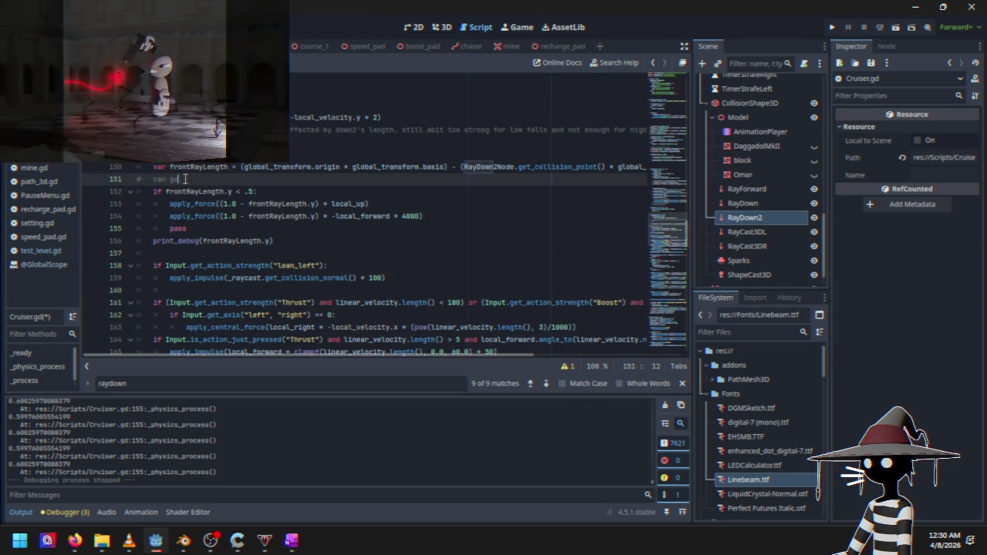
{"action": "type", "text": "gative "}
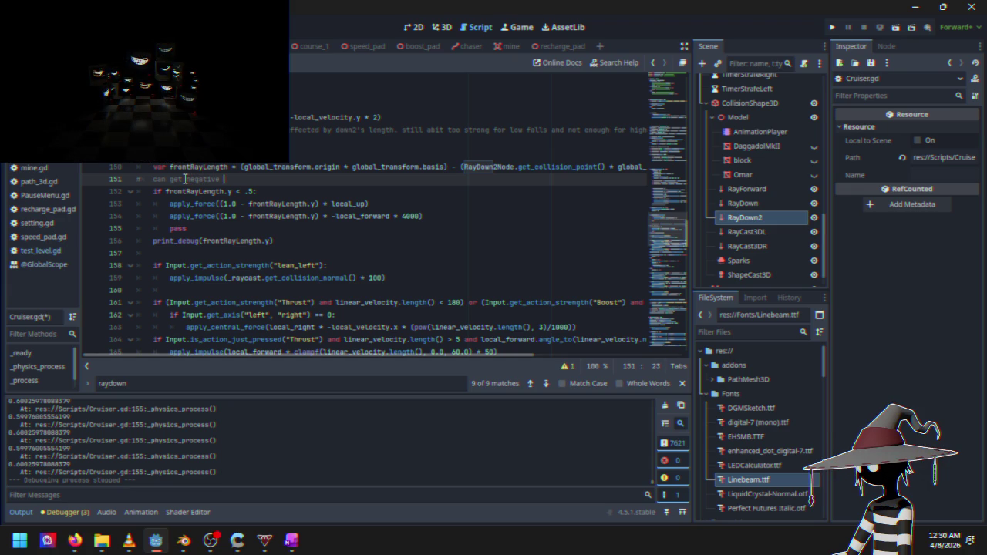
{"action": "type", "text": "values "}
{"action": "type", "text": "bad ba"}
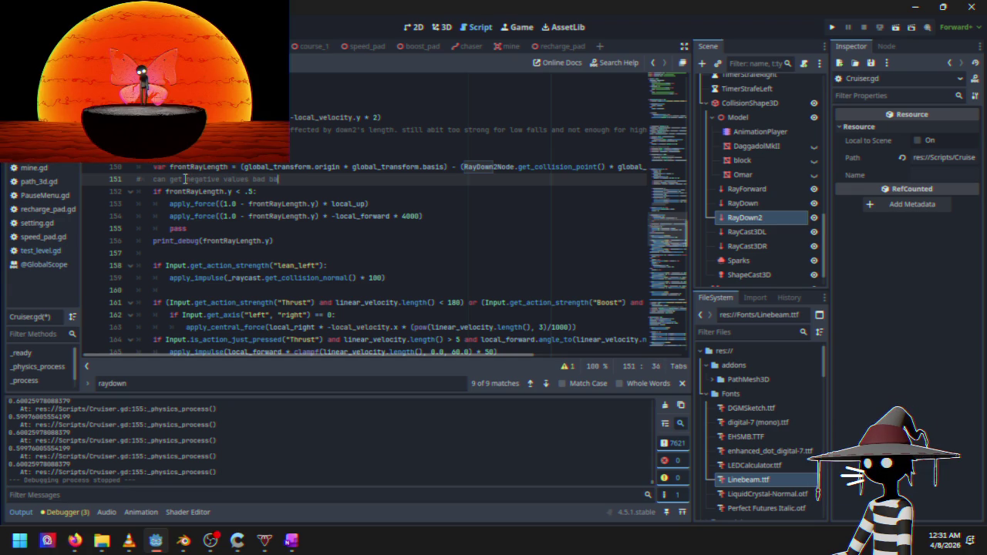
{"action": "type", "text": "d bad"}
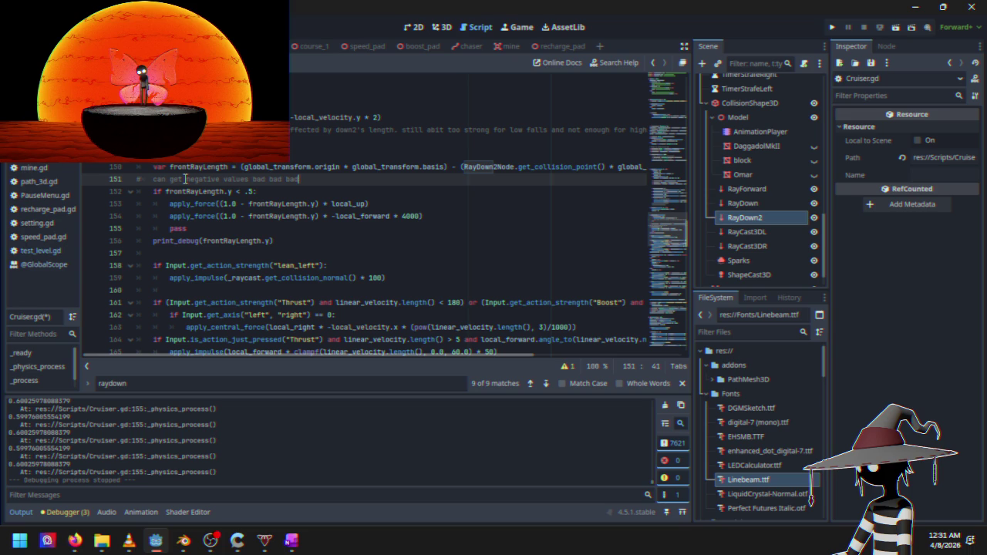
{"action": "left_click", "coordinate": [440, 217]}
{"action": "key", "text": "Return"}
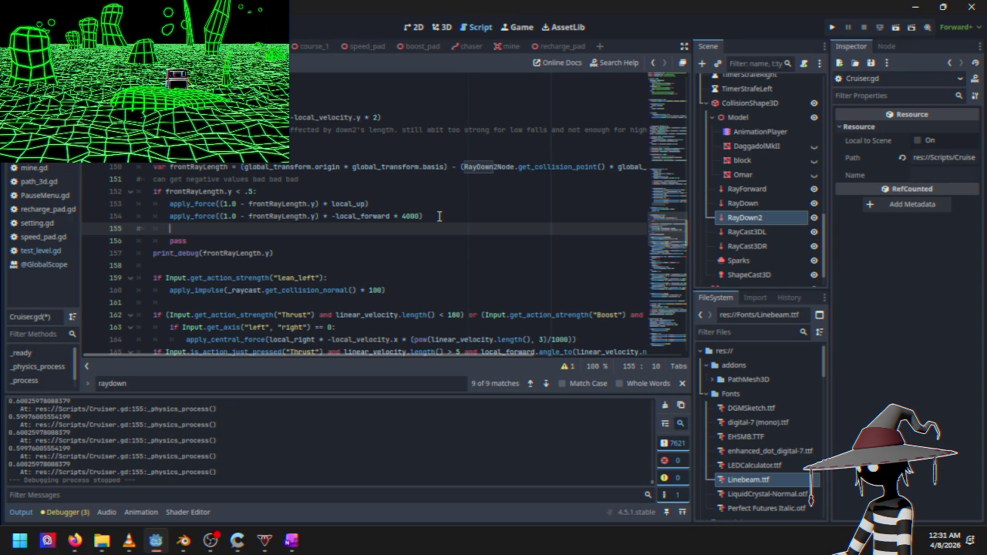
{"action": "type", "text": "doesn"}
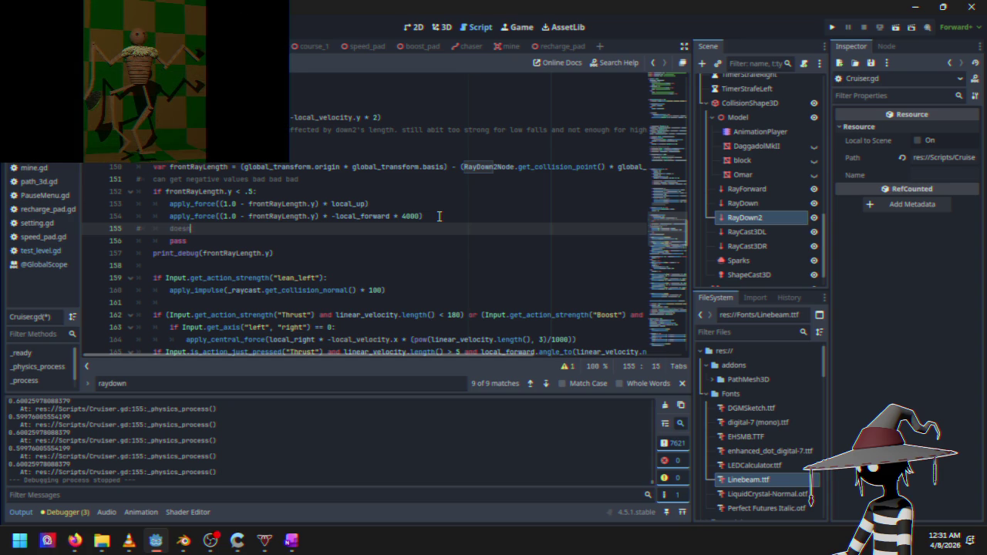
{"action": "type", "text": "'t help when you try to boost on"}
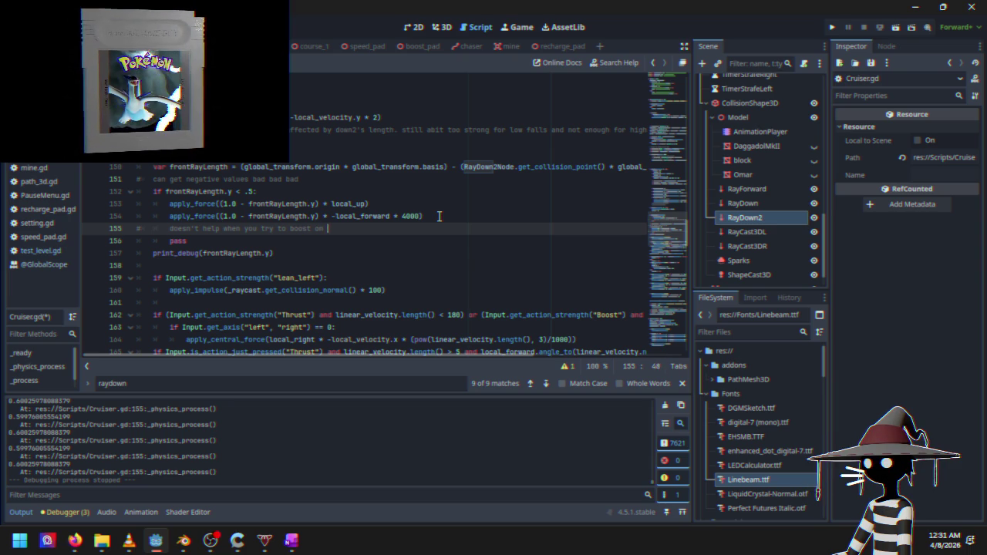
{"action": "type", "text": " a curve"}
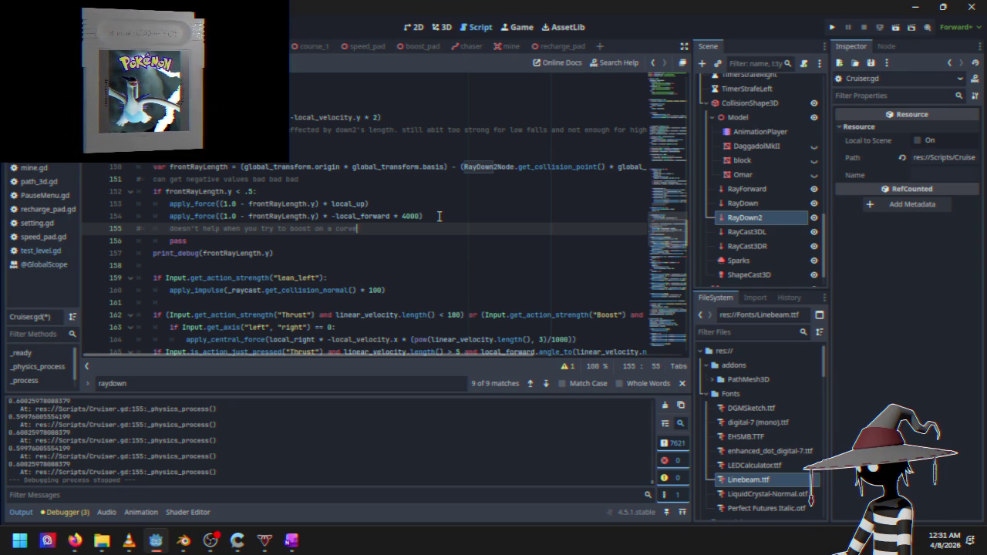